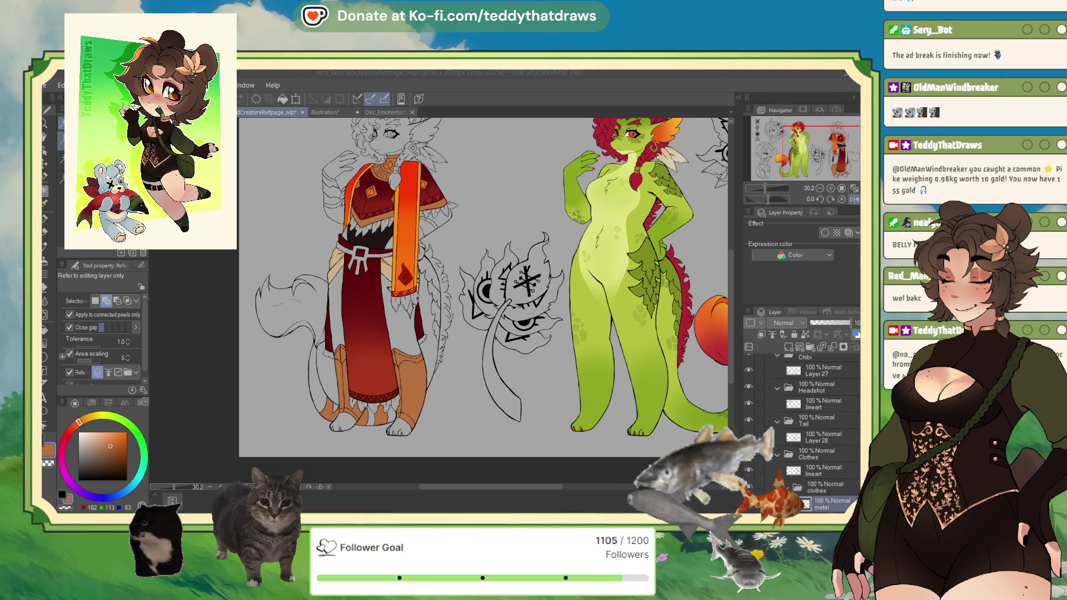
Select the hand, sleeve bands and inner sleeve areas, fill them with tan, then deselect.
click(240, 254)
scroll(438, 301, up, 4)
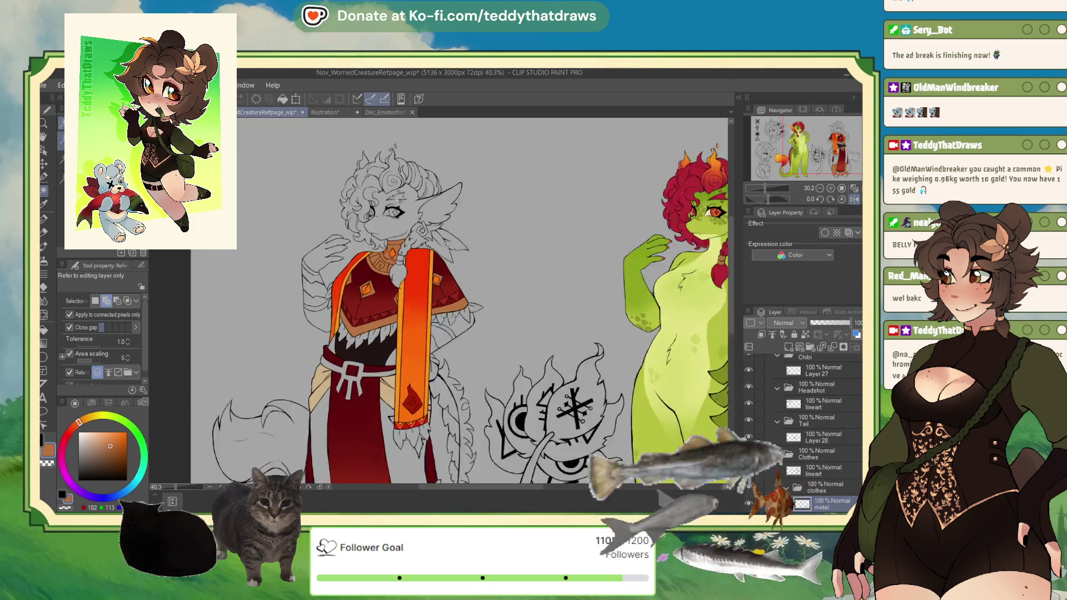
drag(443, 385, 443, 420)
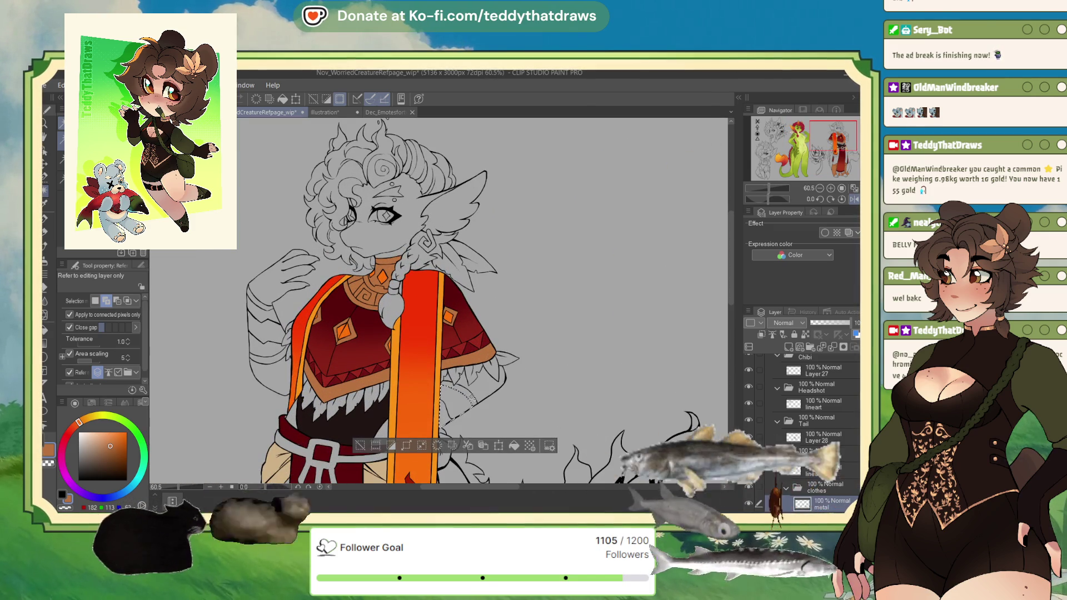
mouse_move(269, 326)
mouse_down()
mouse_move(265, 353)
mouse_move(253, 333)
mouse_move(271, 309)
mouse_up()
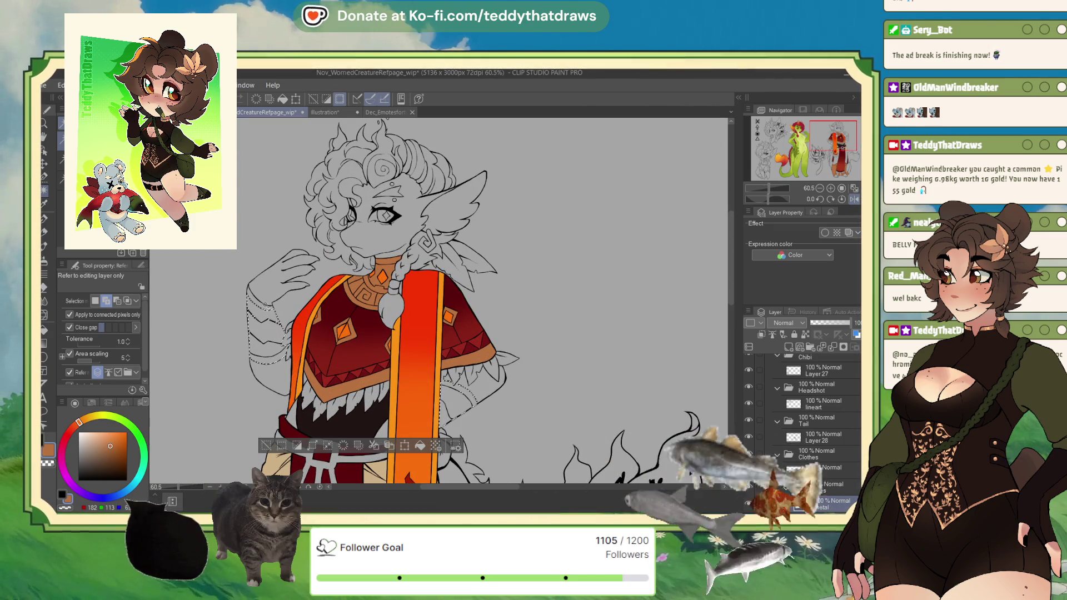
key(m)
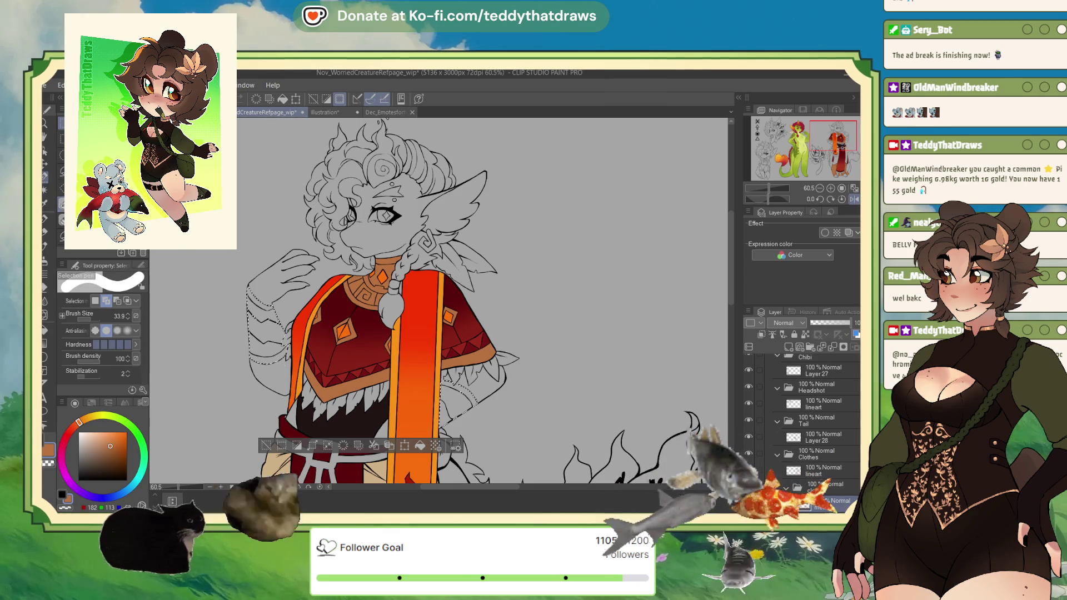
drag(256, 318, 270, 315)
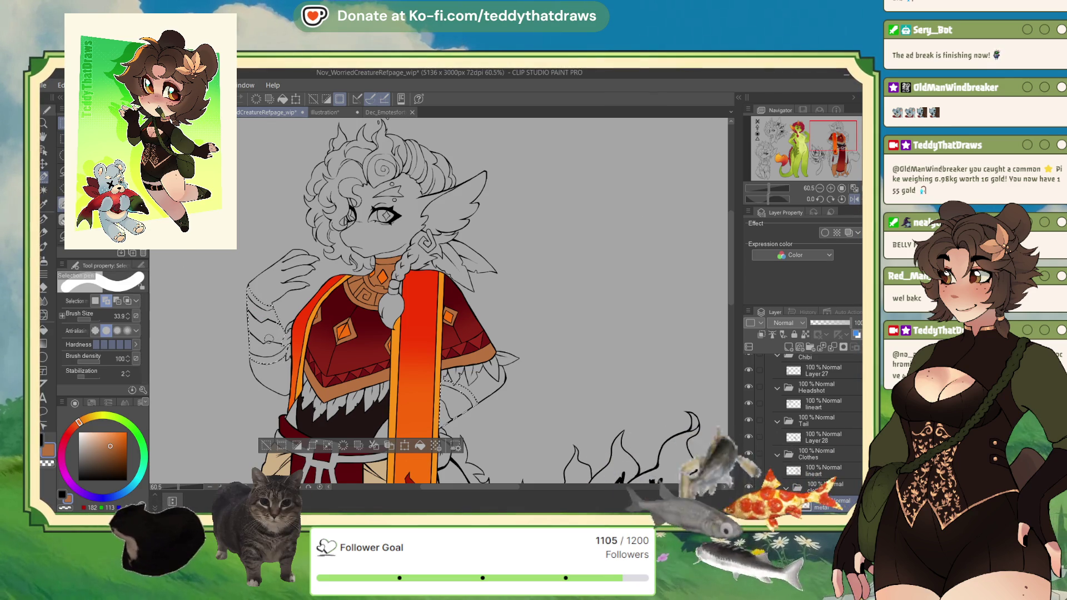
click(419, 445)
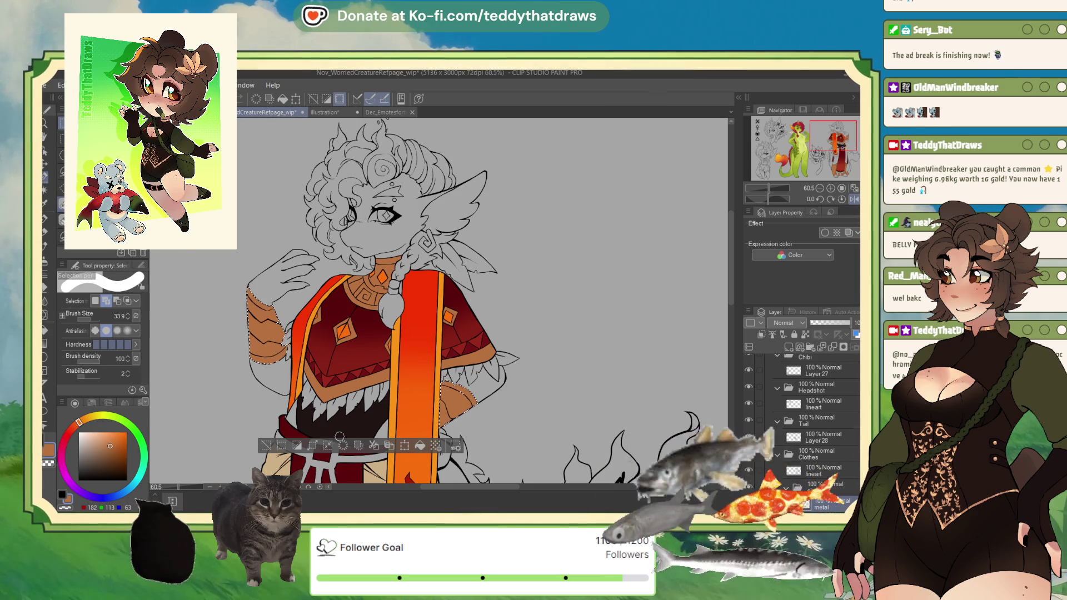
key(ctrl+d)
Pan and zoom the canvas to bring the characters' feet into view.
scroll(393, 365, down, 3)
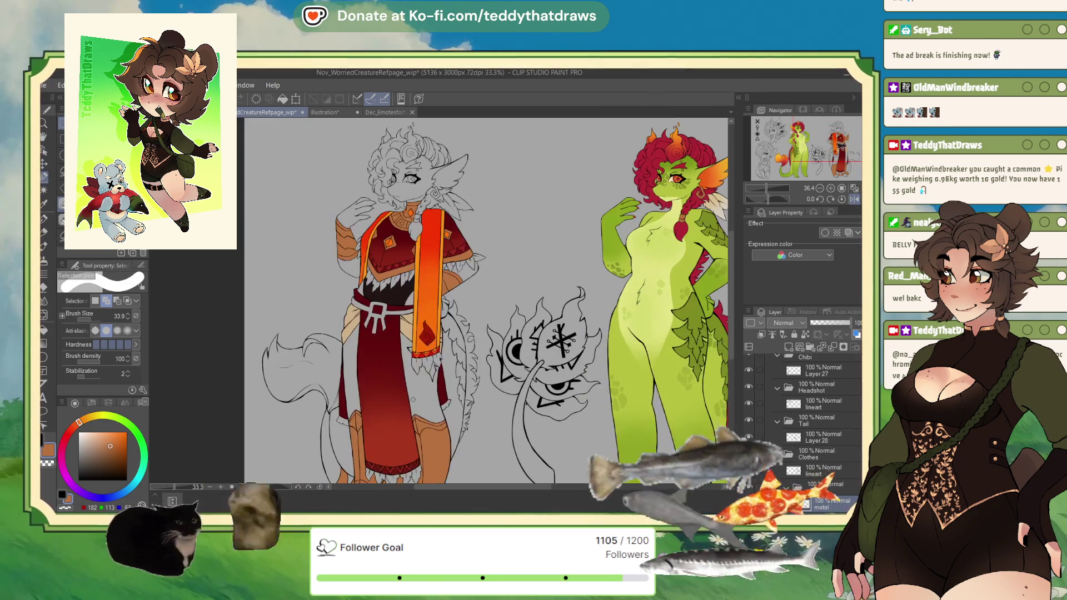
drag(400, 287, 396, 259)
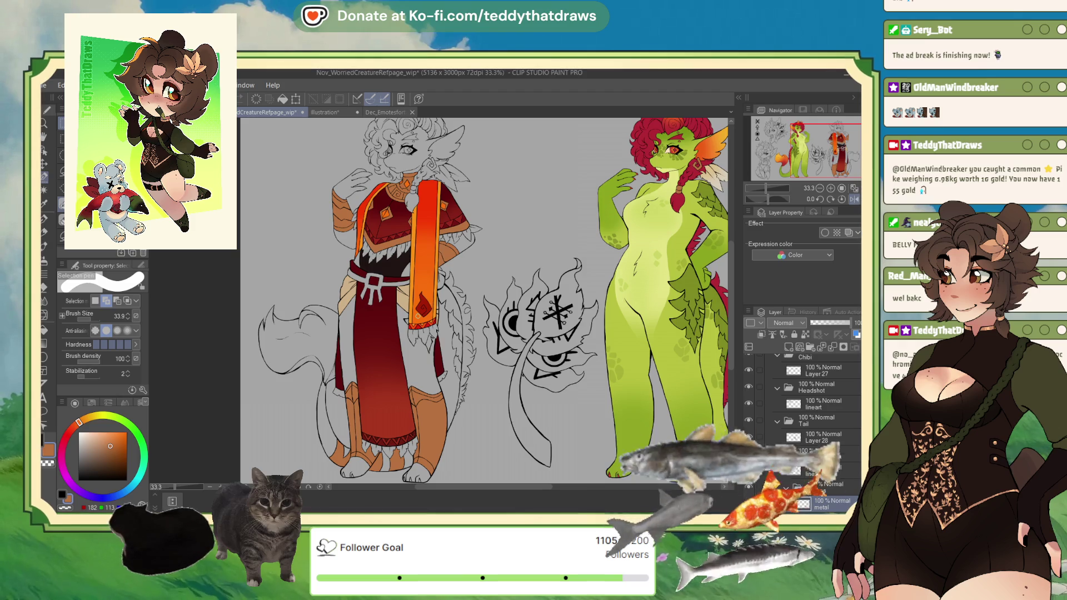
scroll(483, 300, down, 1)
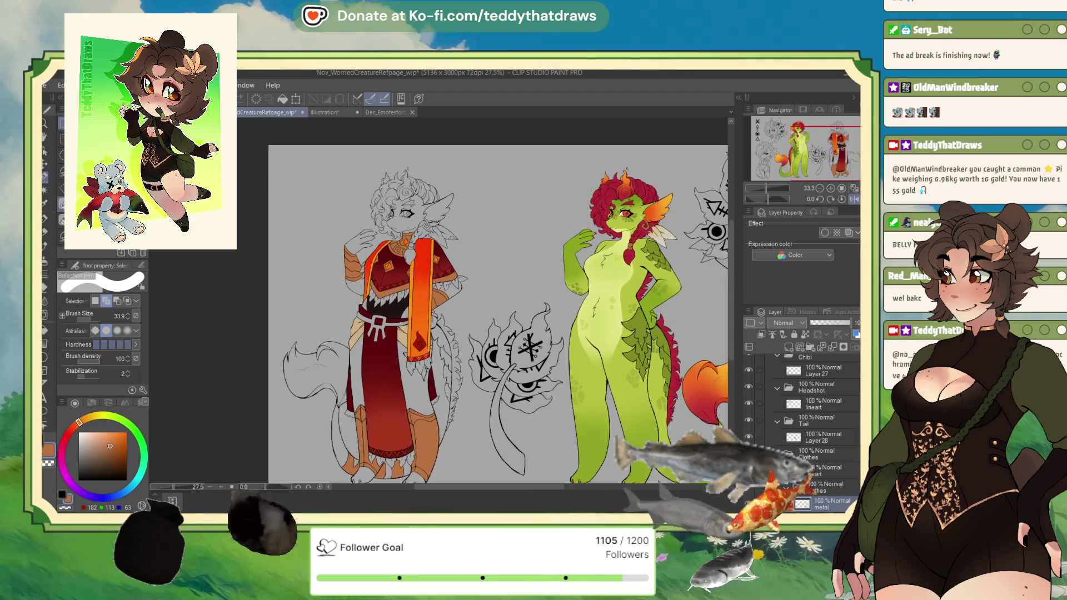
scroll(439, 217, up, 2)
scroll(440, 217, down, 1)
scroll(439, 216, up, 1)
scroll(384, 300, up, 1)
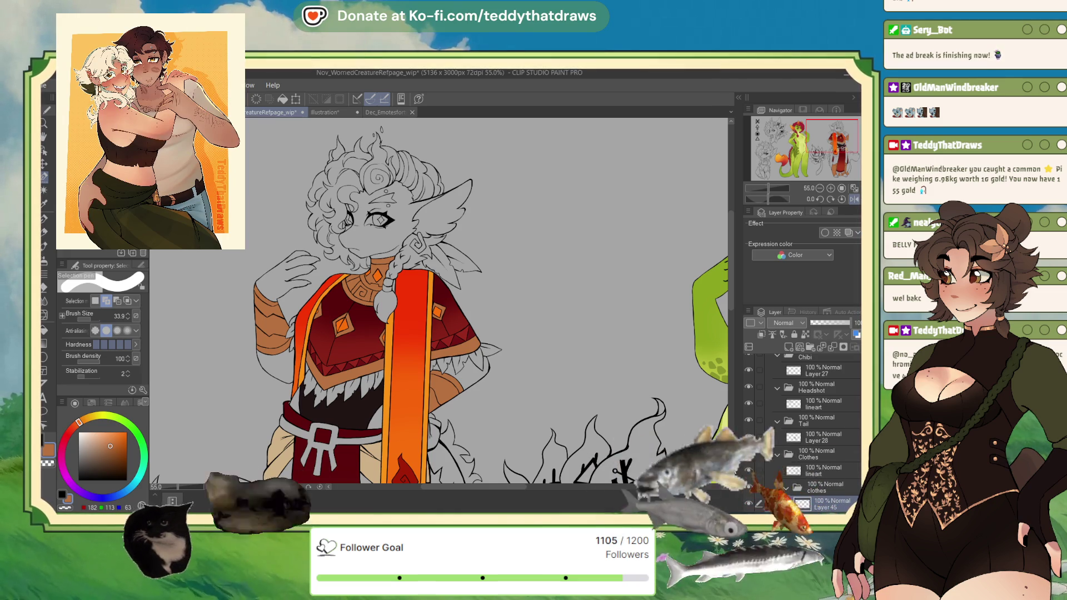
Sample the pale tan from Mandi's outfit on the Illustration sheet, then return to the reference page.
click(383, 112)
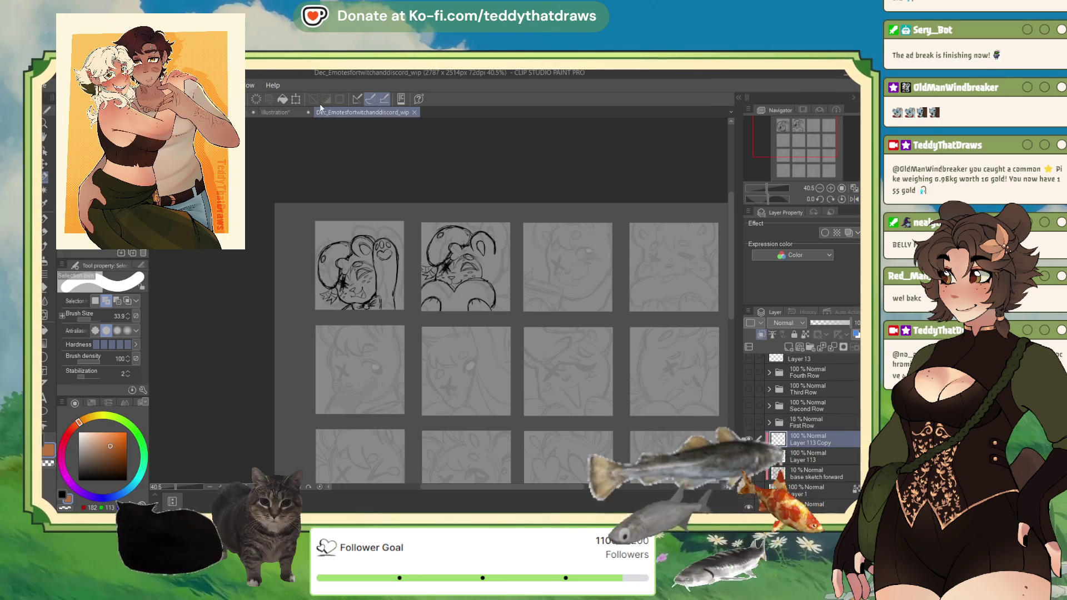
click(276, 112)
alt+click(507, 240)
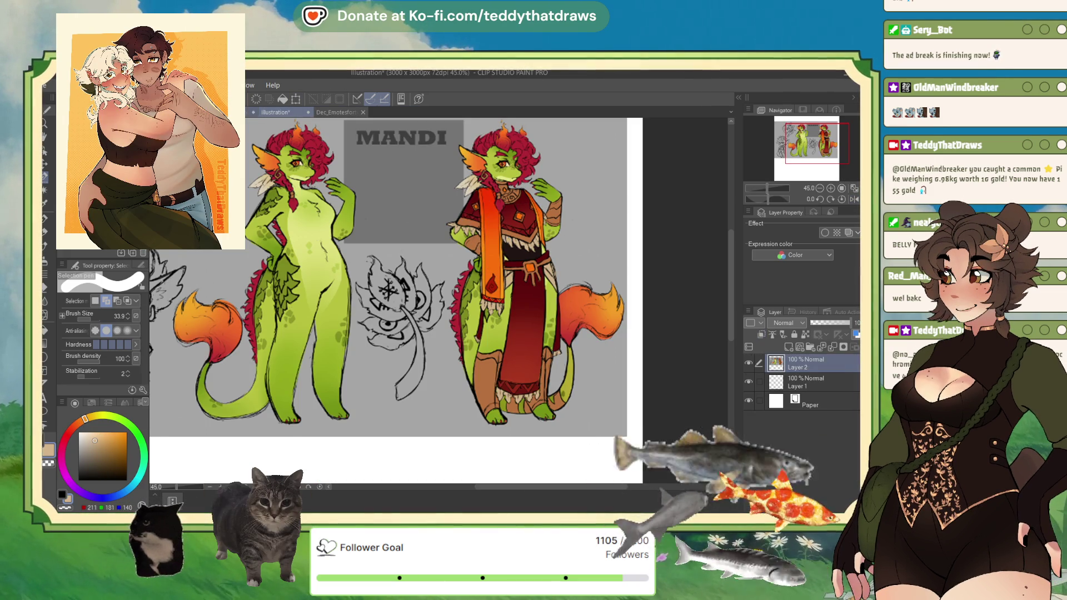
key(ctrl+shift+Tab)
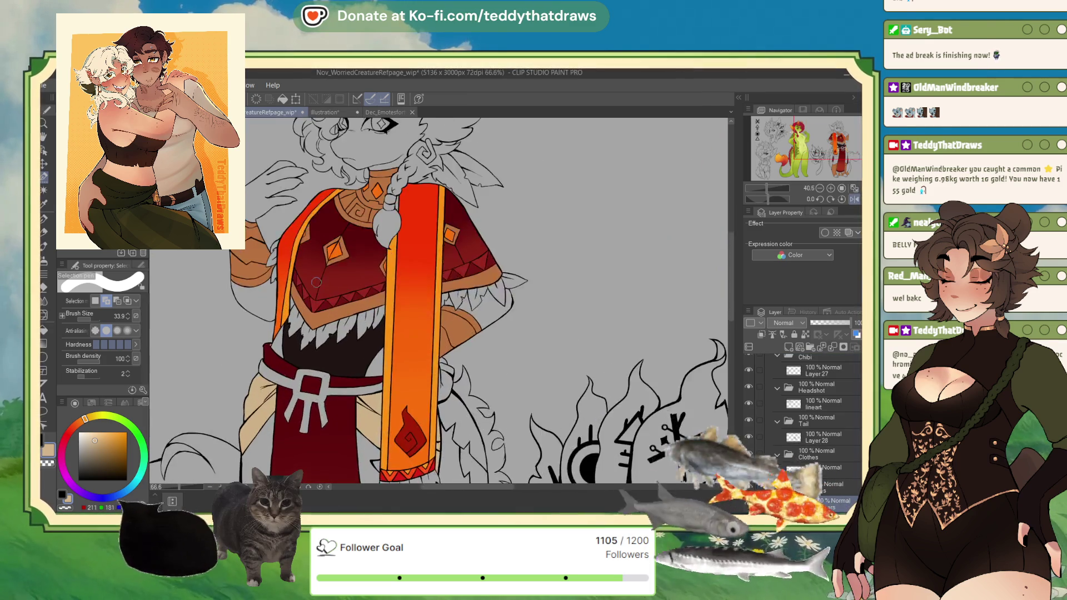
Select all of the robe's fur fringe teeth from the left edge to the far right.
key(g)
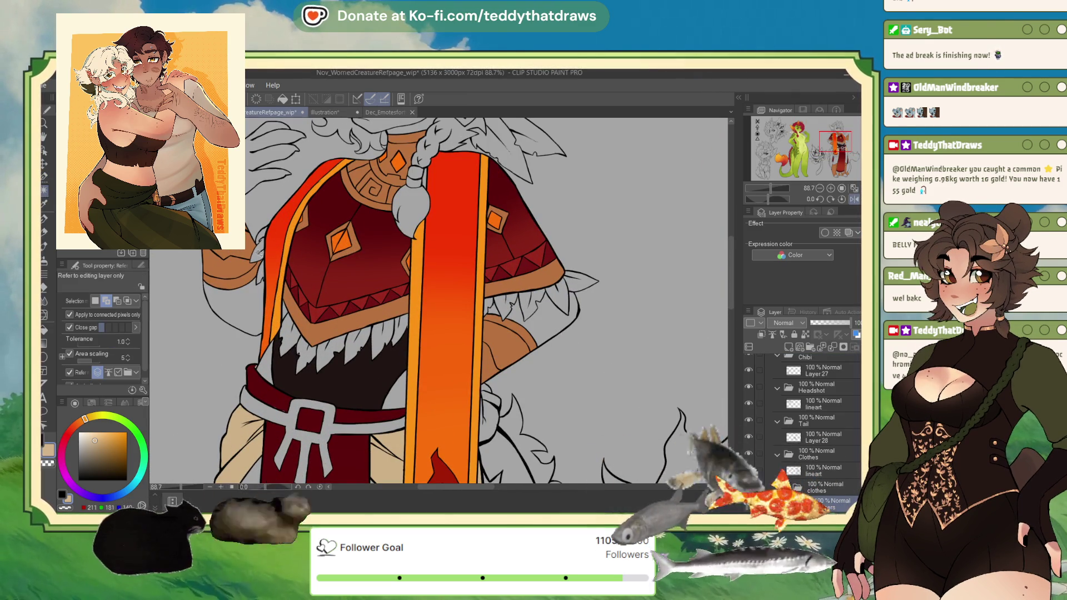
click(259, 253)
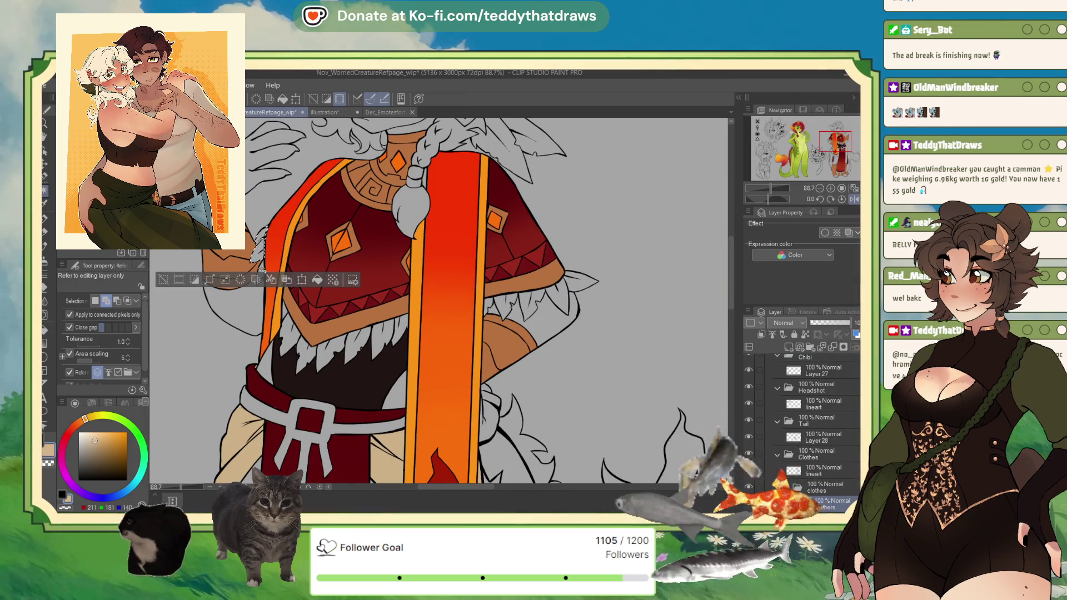
click(293, 284)
click(288, 343)
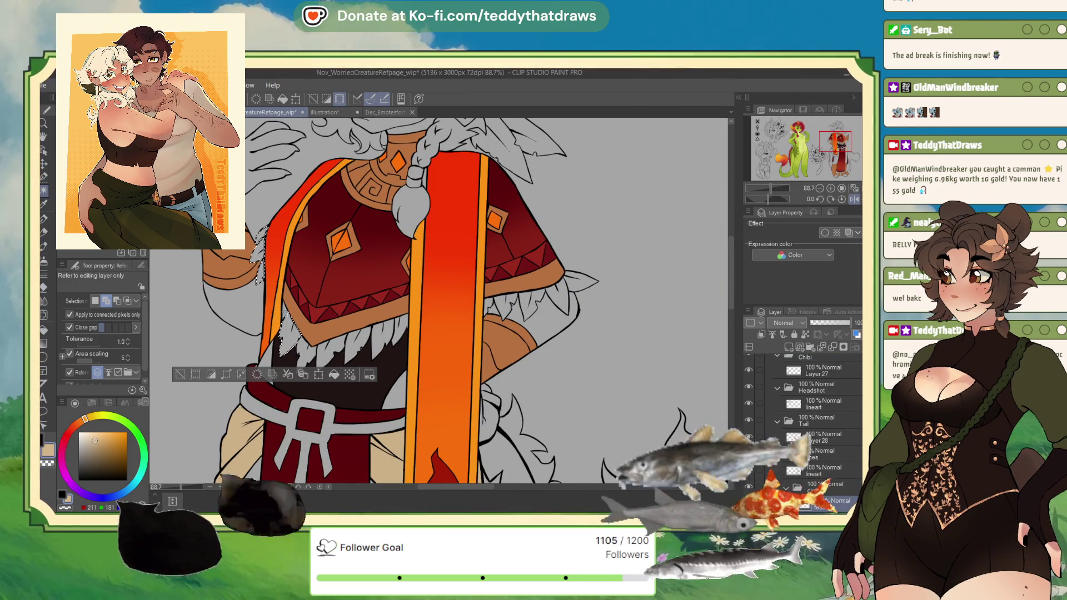
click(304, 355)
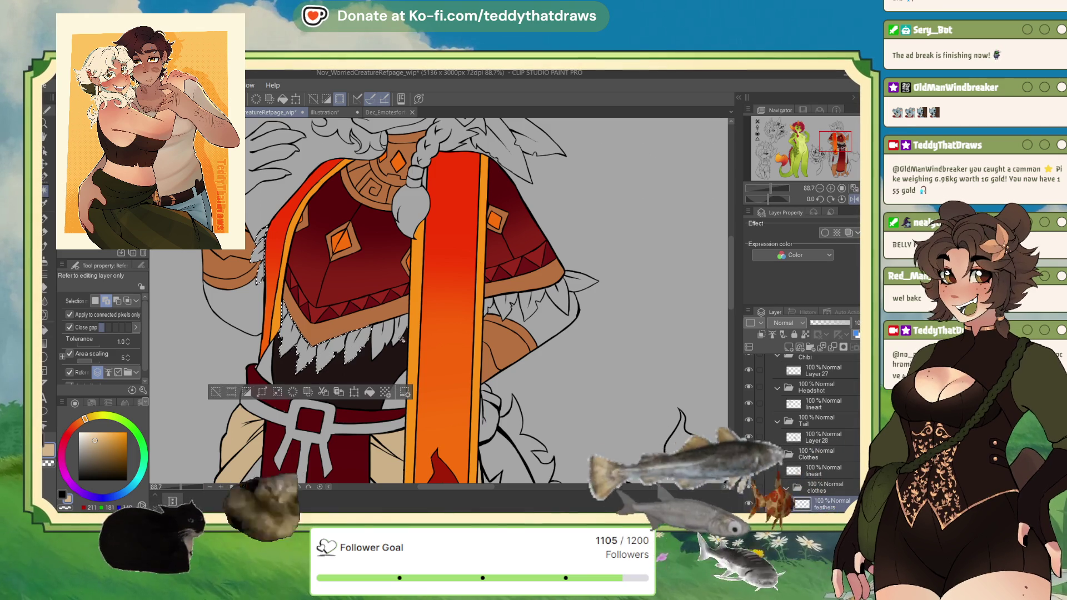
click(402, 338)
click(499, 307)
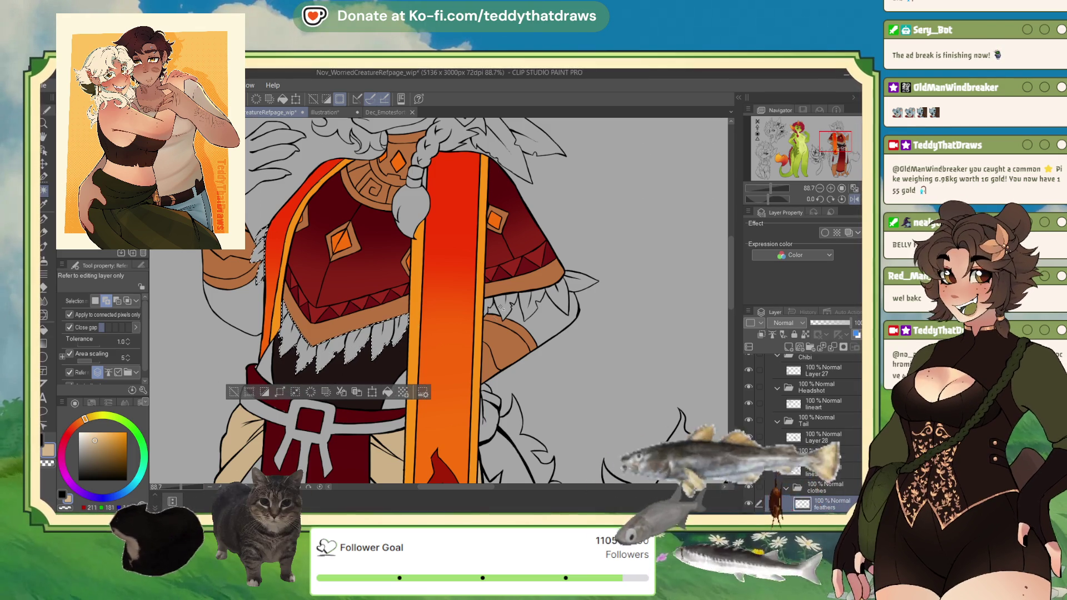
click(507, 303)
click(530, 300)
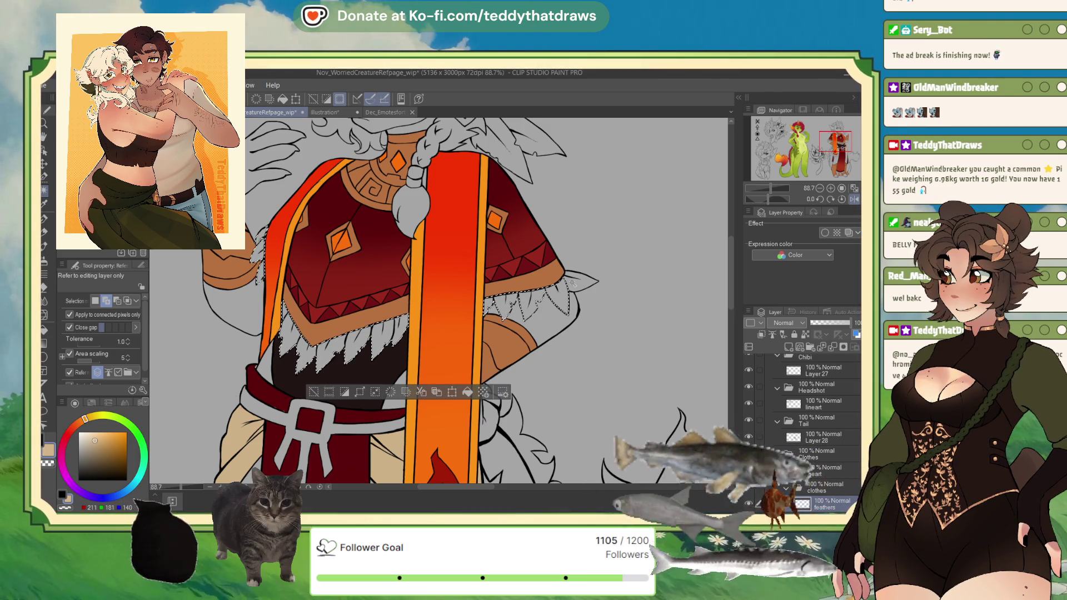
Fill the selected fur fringes with the pale tan.
scroll(527, 194, down, 5)
scroll(461, 359, up, 4)
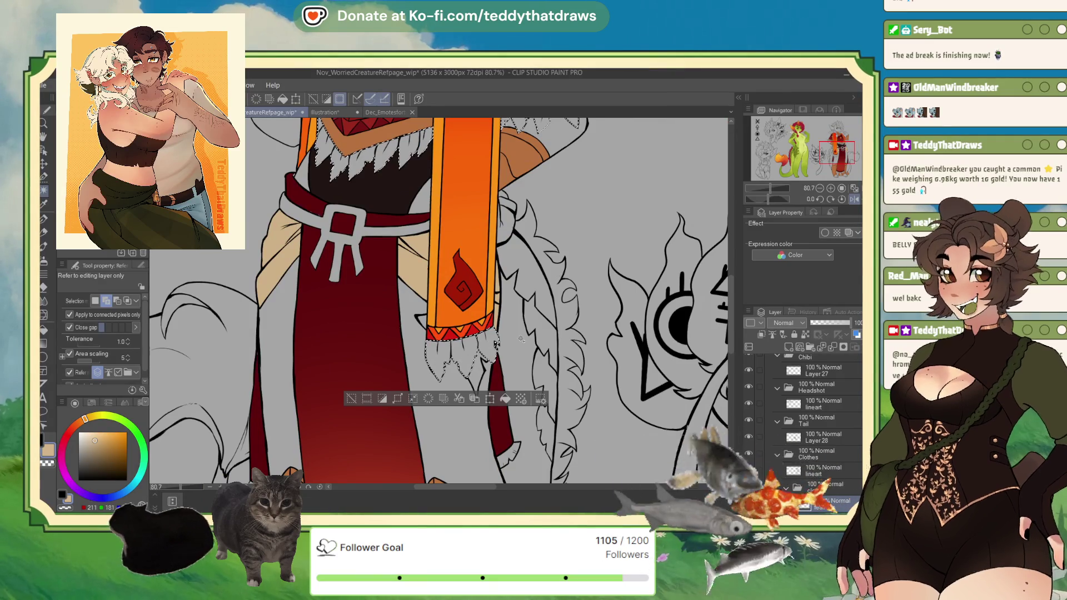
scroll(492, 341, down, 4)
scroll(356, 384, up, 1)
scroll(355, 384, up, 1)
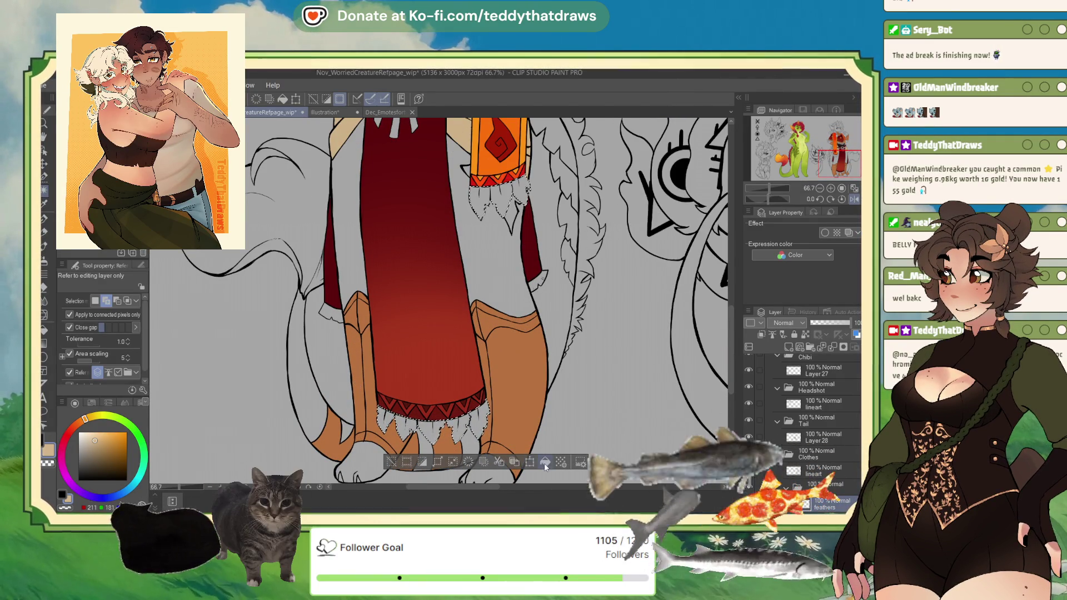
scroll(414, 416, up, 5)
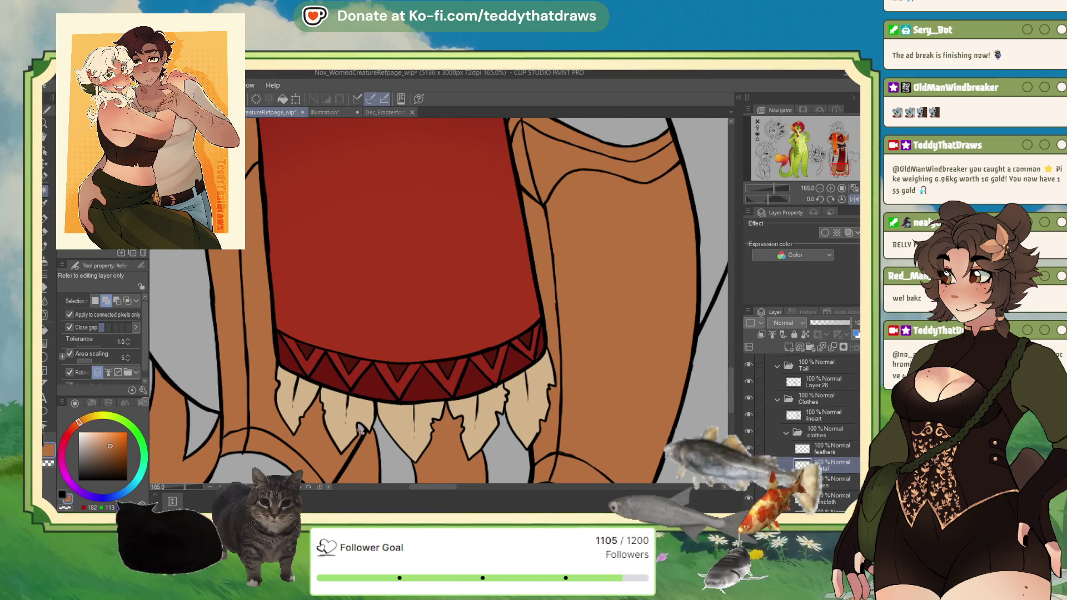
click(421, 453)
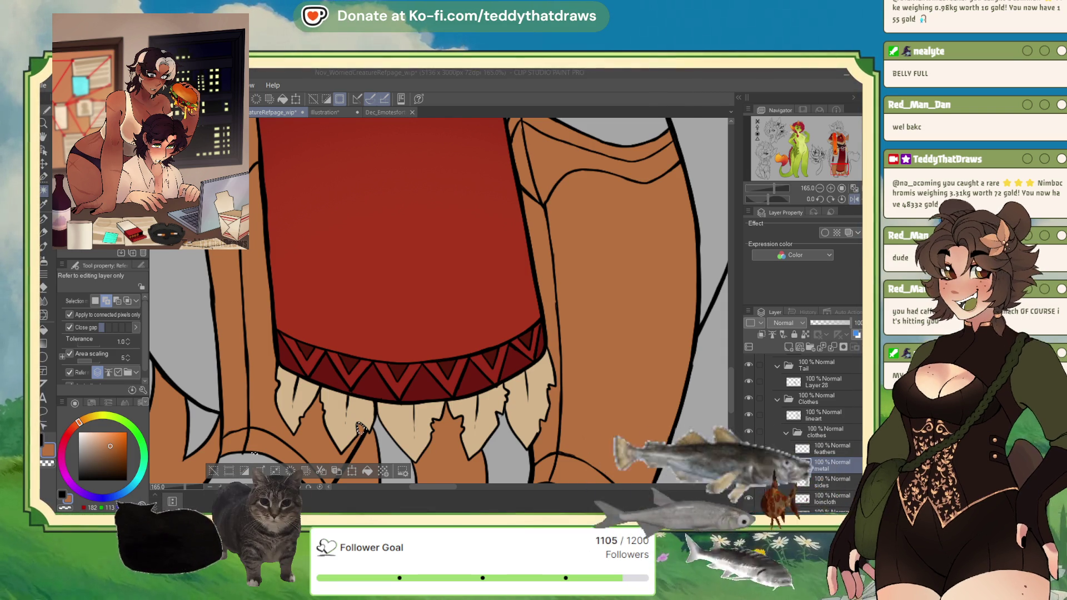
scroll(360, 429, down, 2)
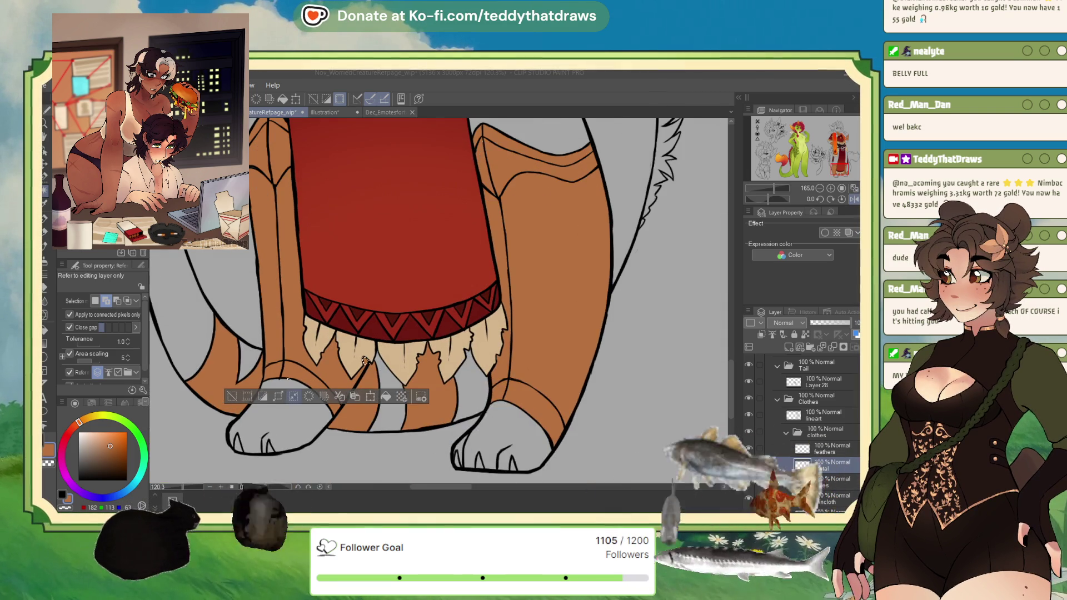
Fill the robe's beige belt with tan.
scroll(365, 360, down, 8)
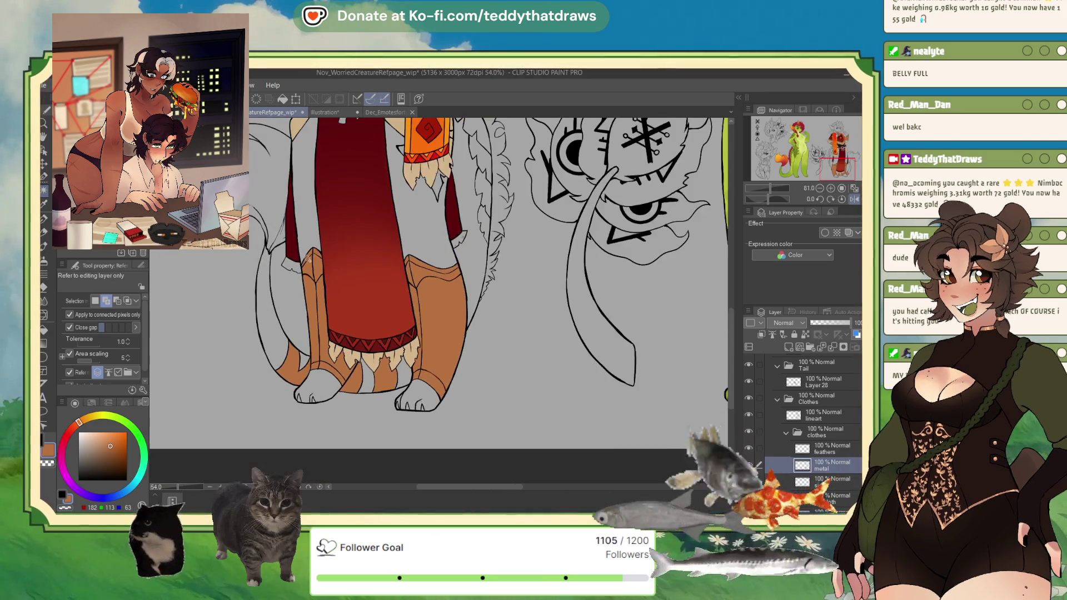
scroll(476, 176, up, 4)
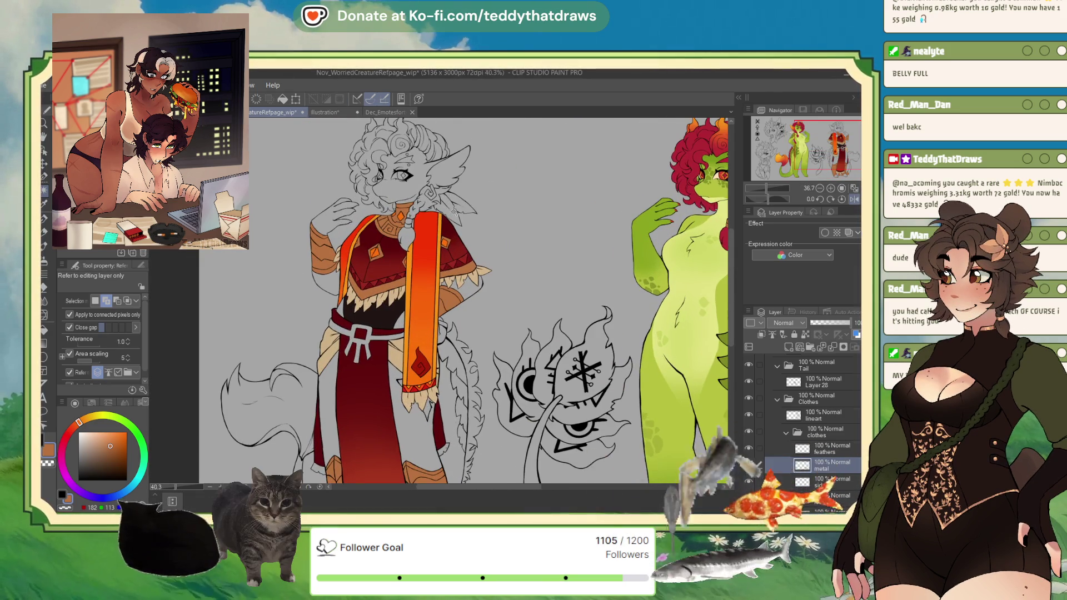
scroll(476, 176, down, 2)
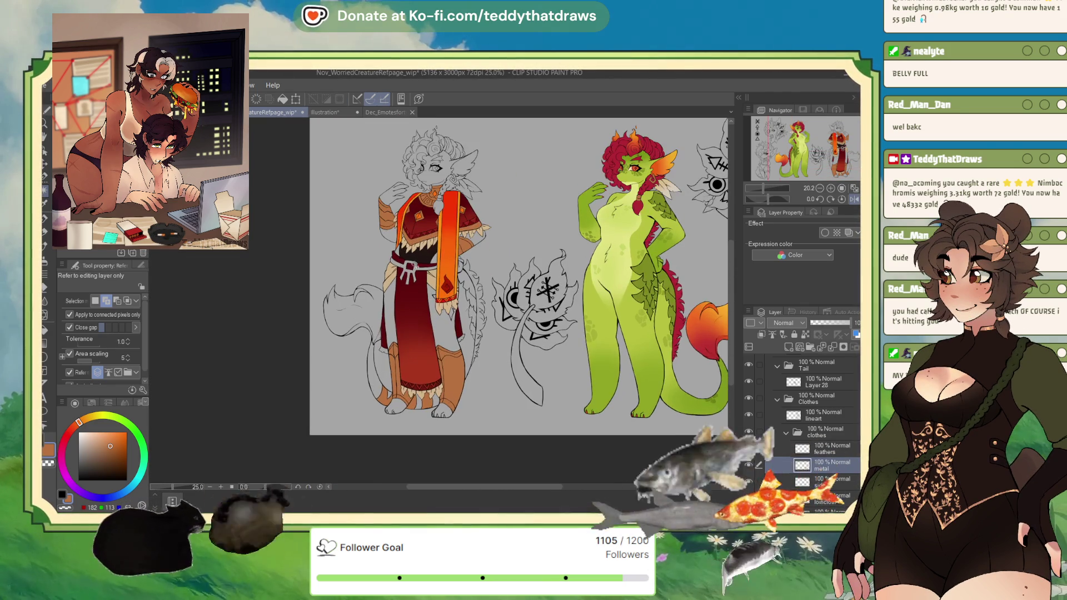
scroll(446, 262, up, 6)
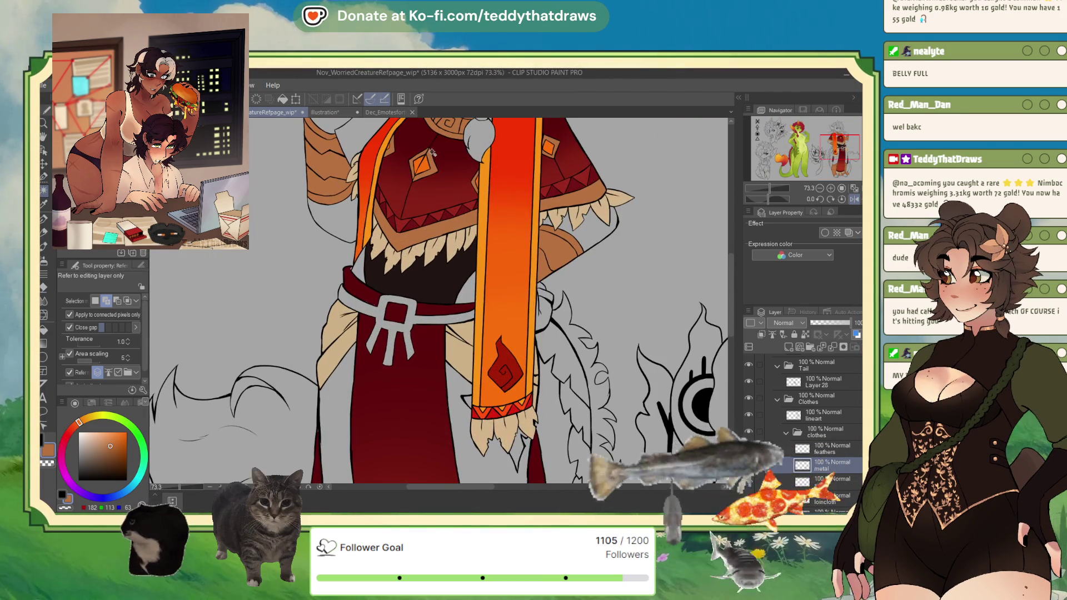
click(410, 333)
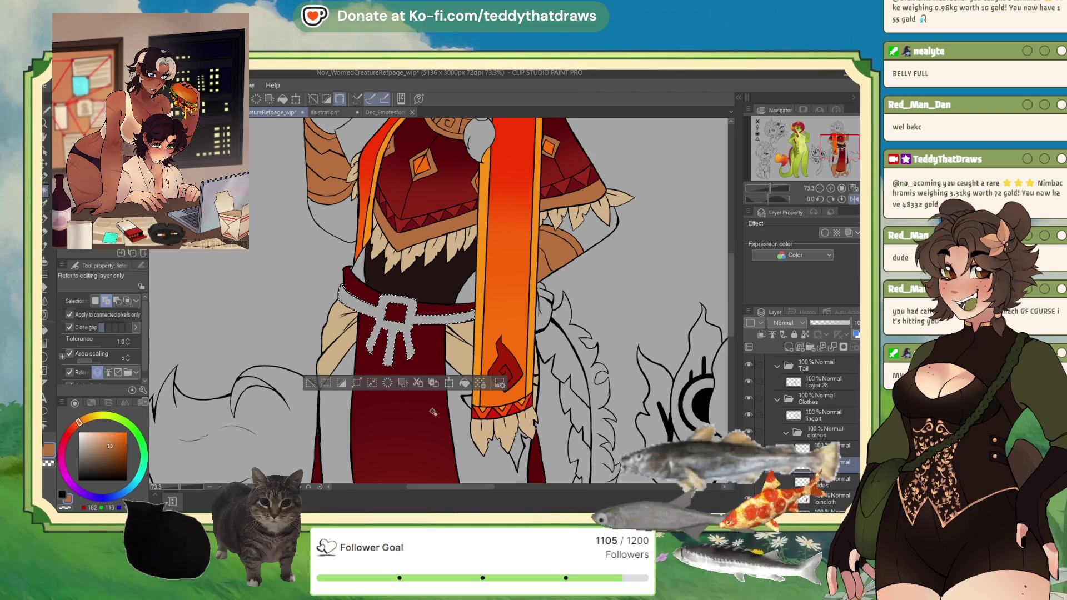
click(462, 384)
Fill the buckle's inner square with the poncho diamond's orange, then deselect and zoom out.
click(397, 313)
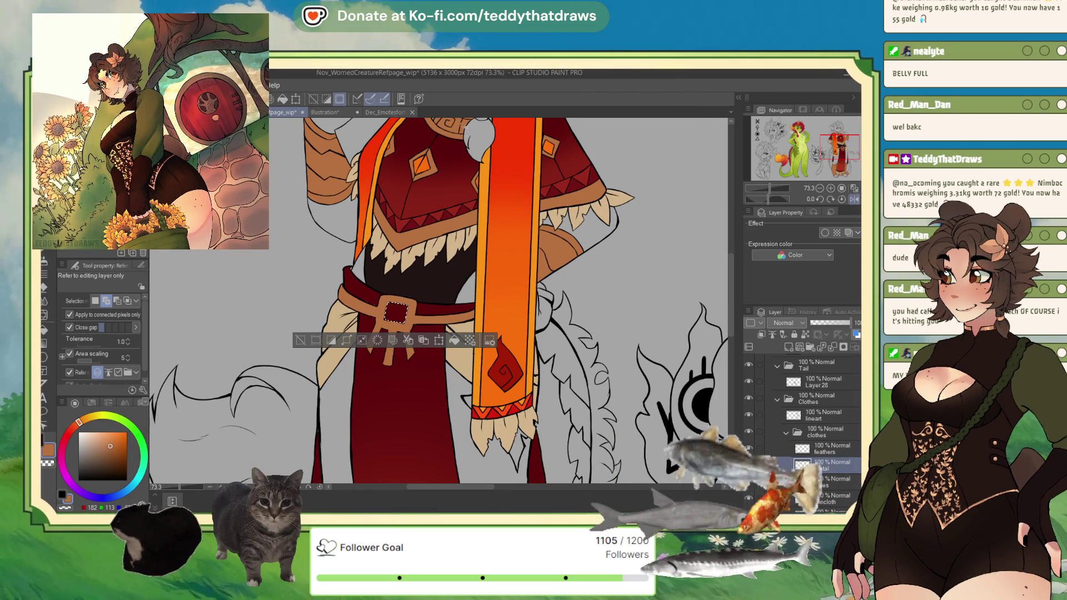
alt+click(429, 164)
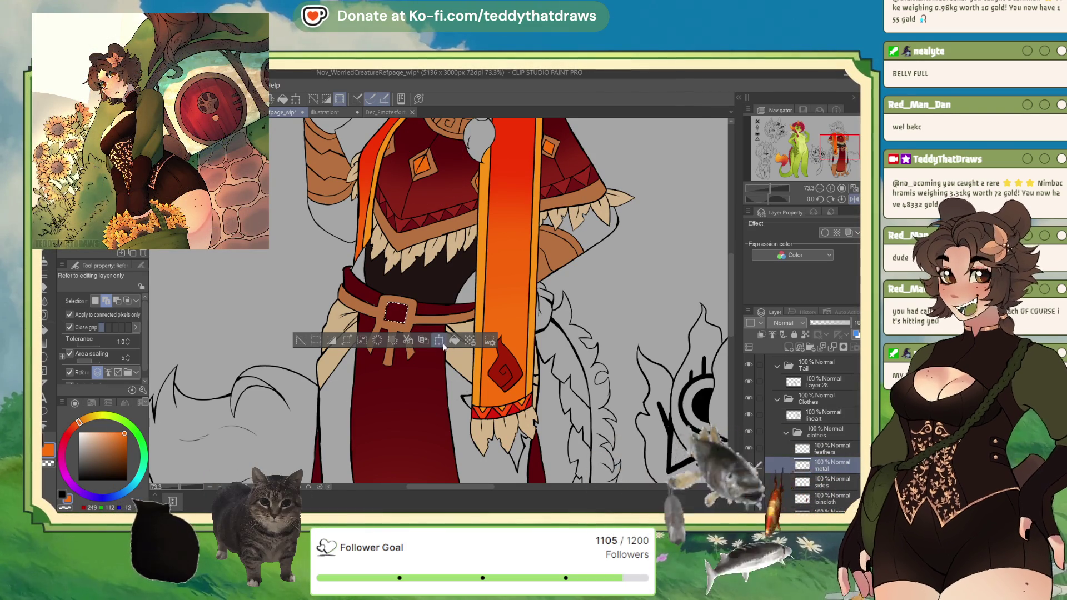
click(453, 340)
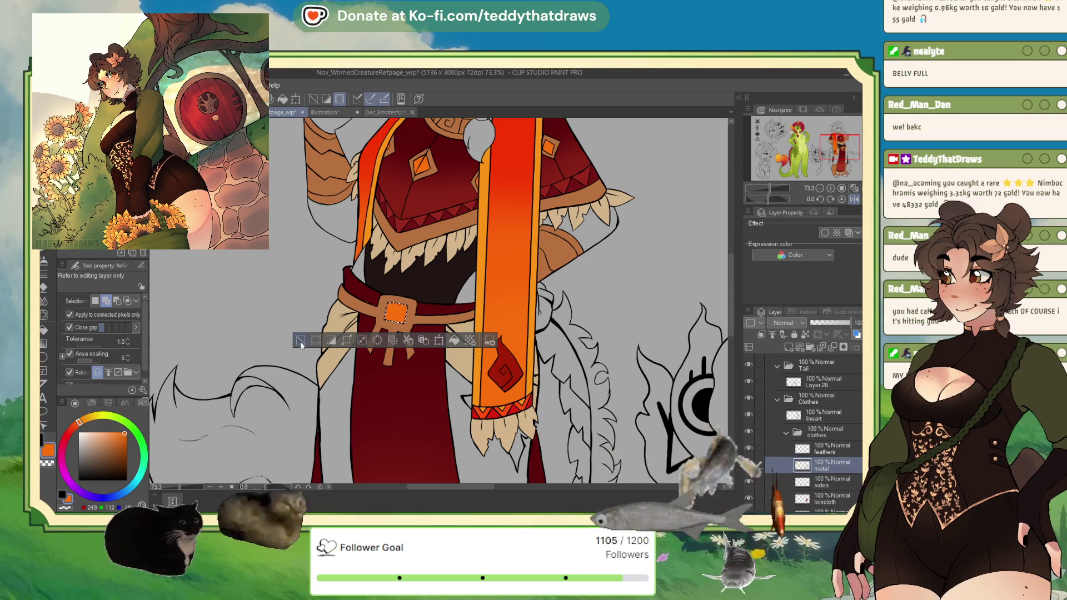
key(ctrl+d)
scroll(431, 322, down, 4)
scroll(429, 322, down, 2)
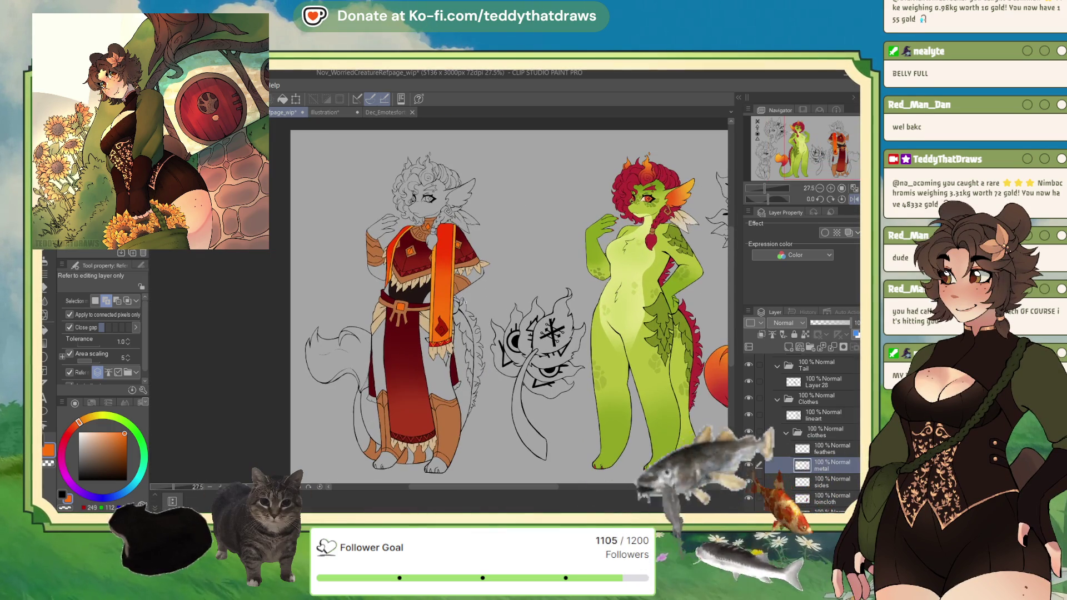
Toggle the skin folder on and off, sample beige from the robed character, and deselect.
scroll(801, 412, down, 5)
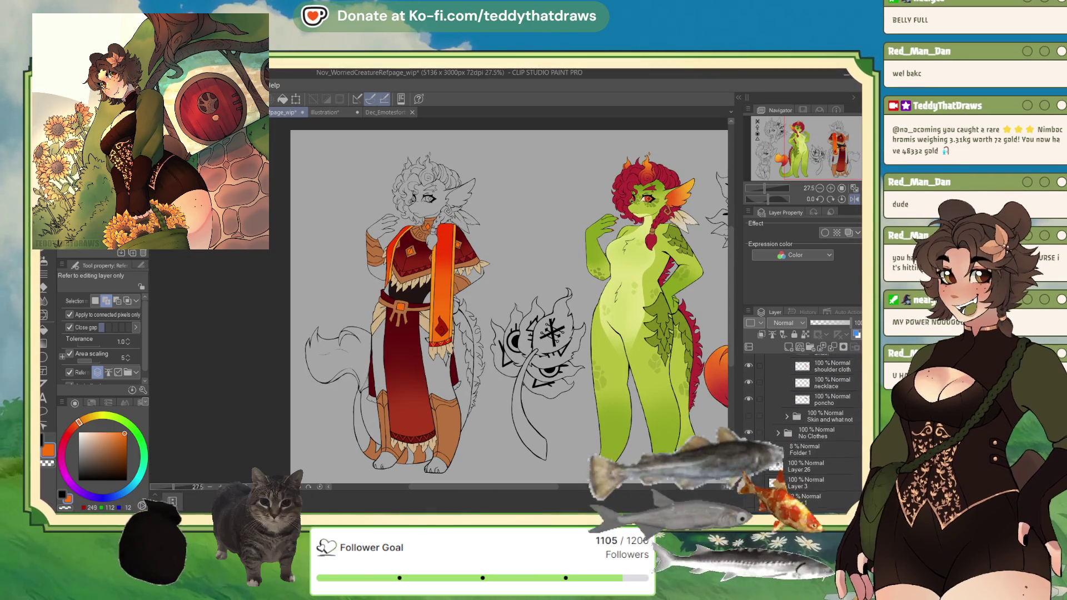
click(750, 410)
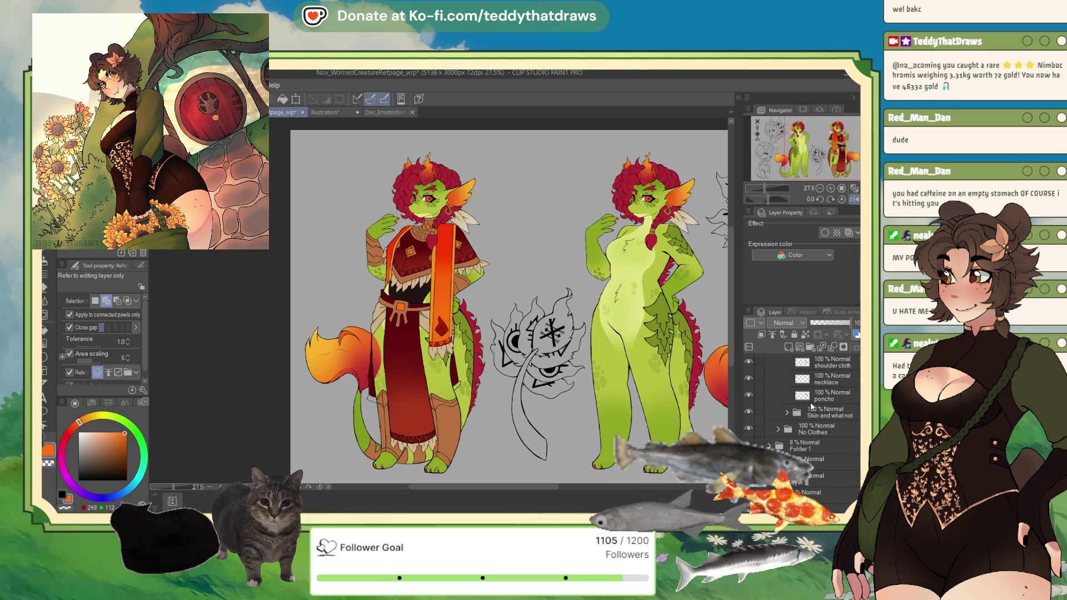
click(750, 411)
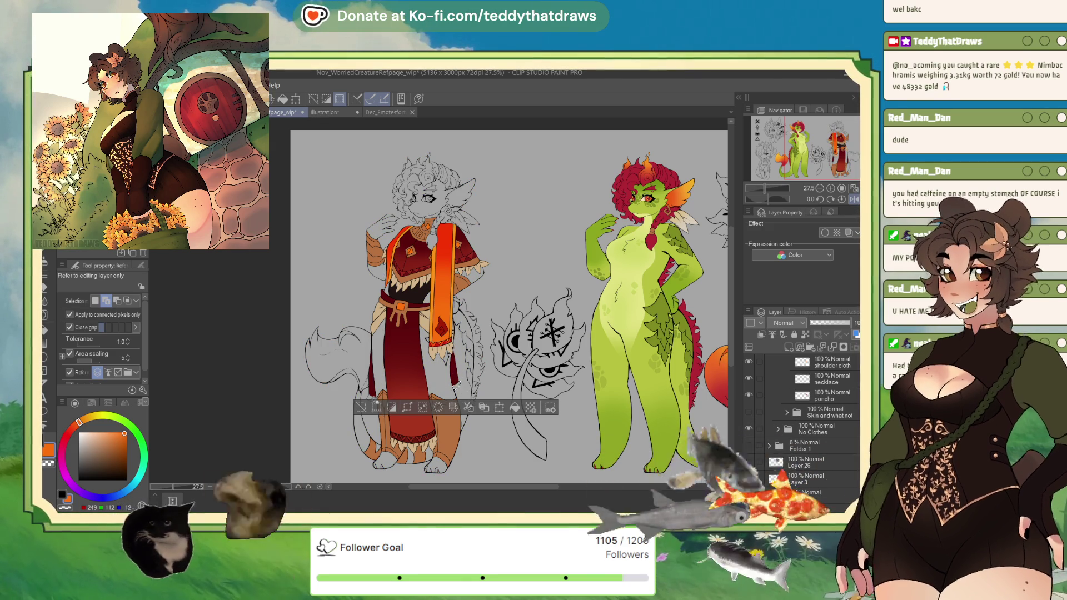
click(438, 364)
alt+click(454, 384)
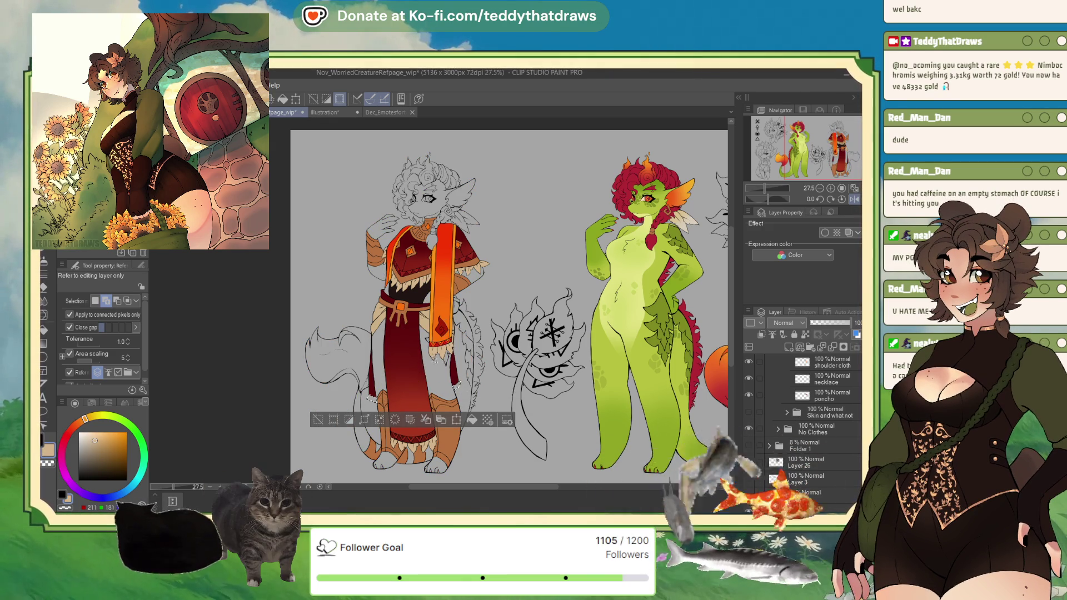
scroll(837, 395, up, 3)
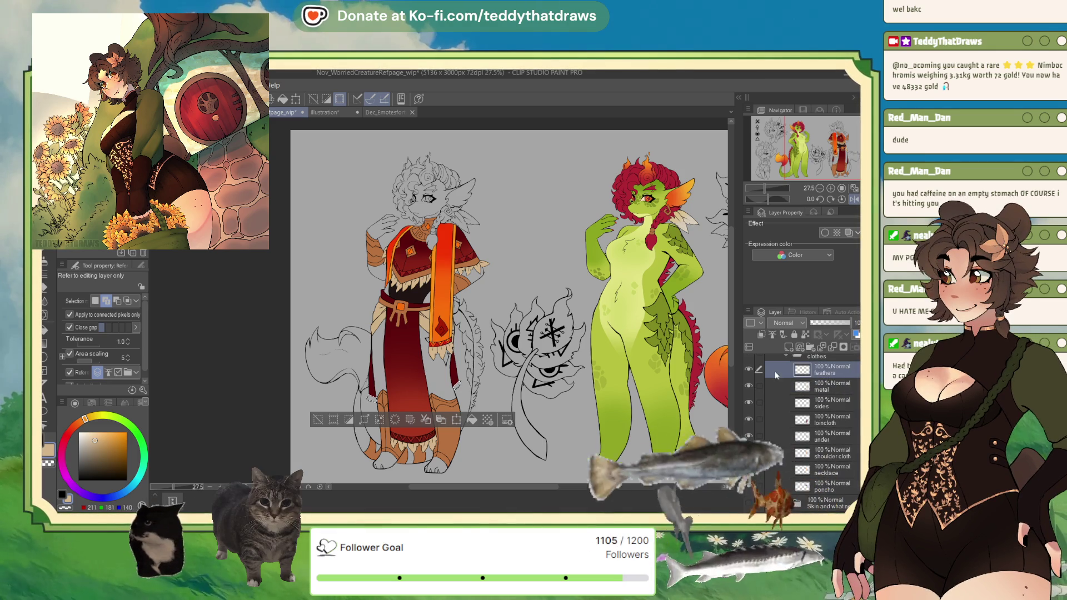
key(ctrl+d)
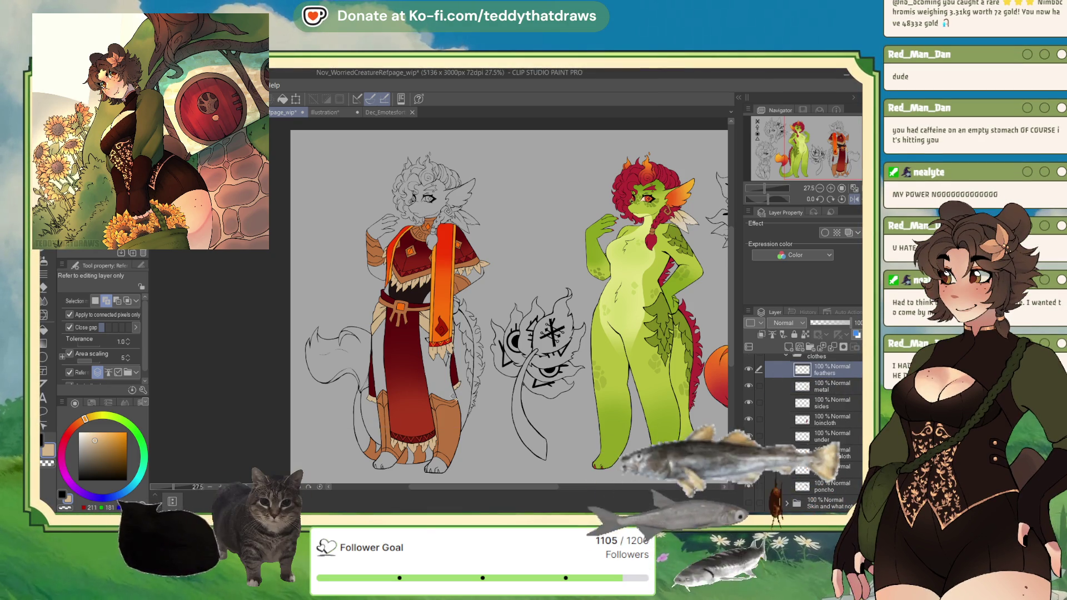
Turn the 'Skin and what not' folder back on to reveal green skin, red hair and flame tail.
scroll(816, 425, down, 3)
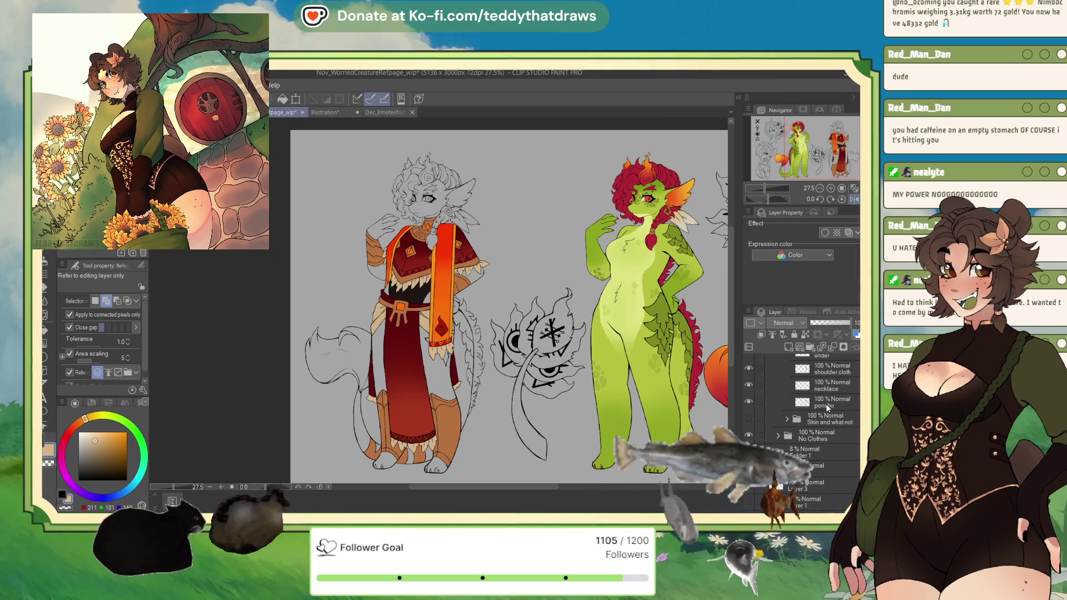
click(749, 416)
scroll(434, 283, down, 3)
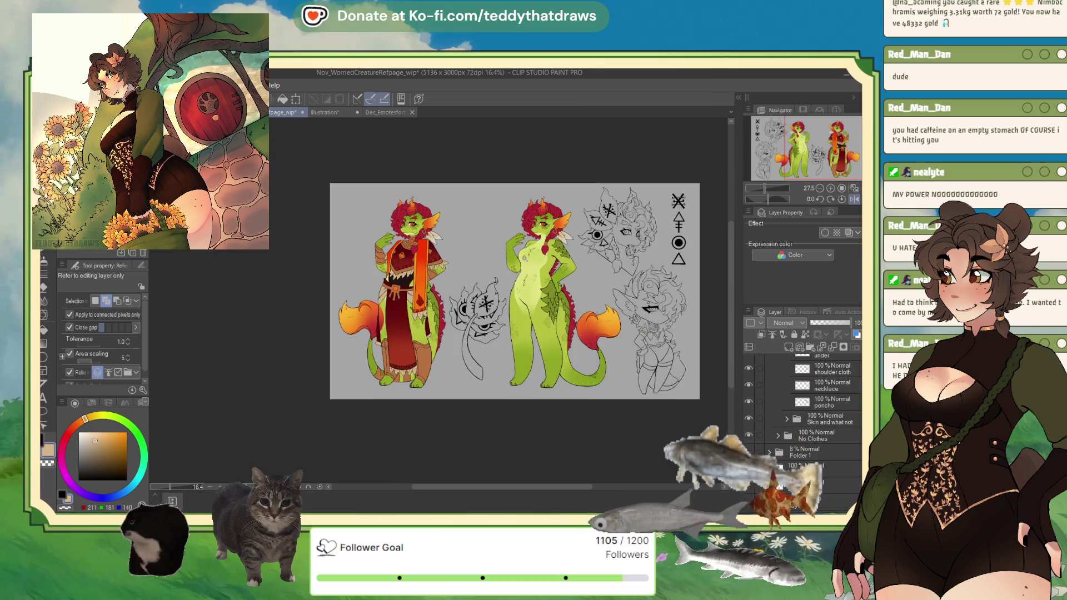
scroll(434, 283, up, 2)
scroll(434, 283, up, 4)
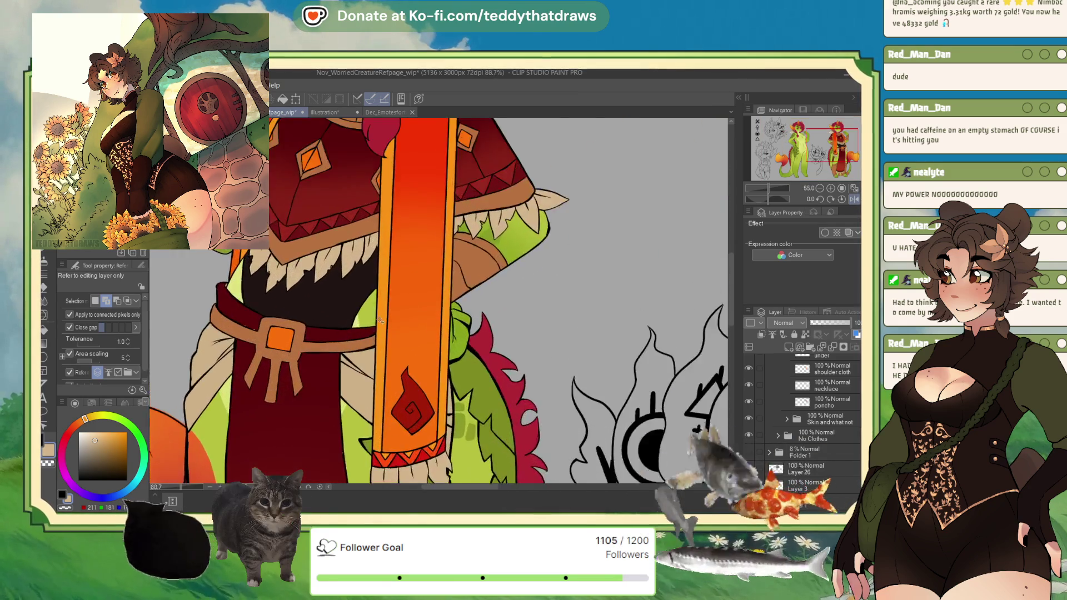
Mirror the canvas with the Navigator's Flip Horizontal button and readjust the zoom.
scroll(311, 297, down, 2)
scroll(311, 297, down, 2)
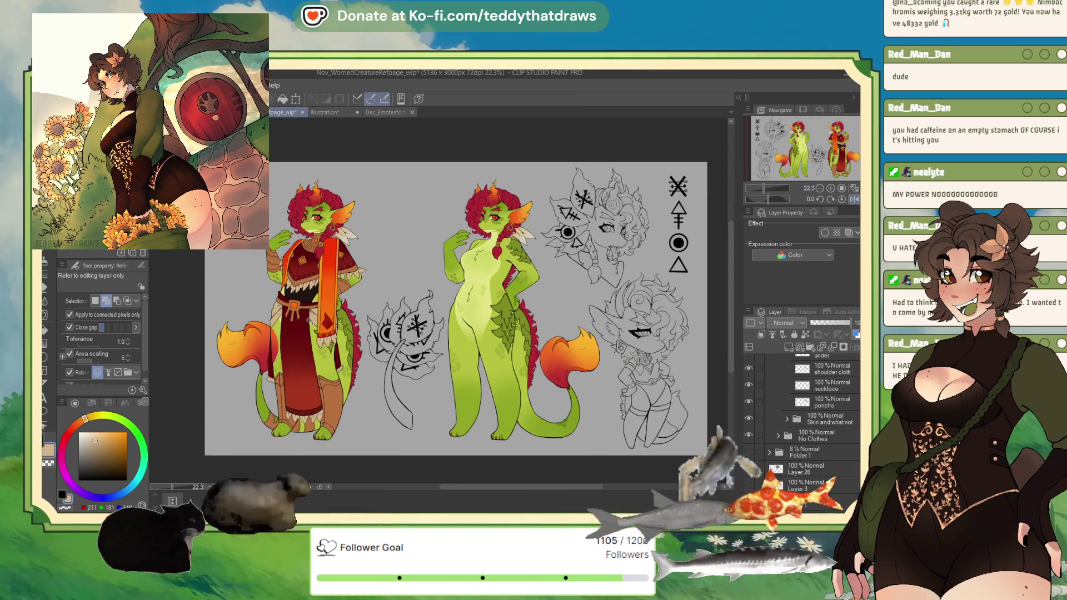
click(854, 199)
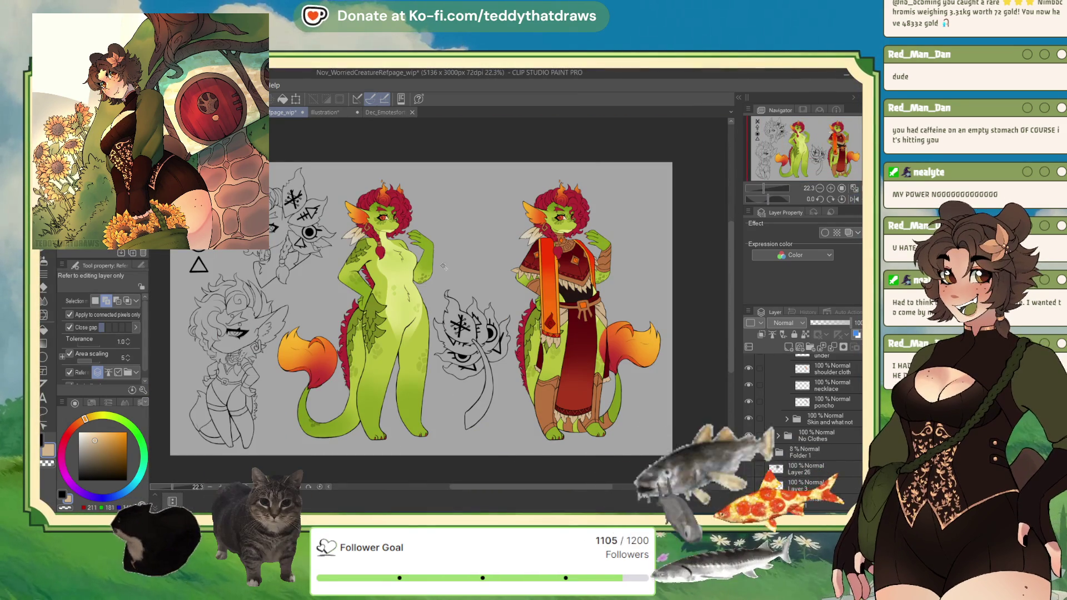
scroll(536, 305, down, 1)
scroll(536, 305, up, 1)
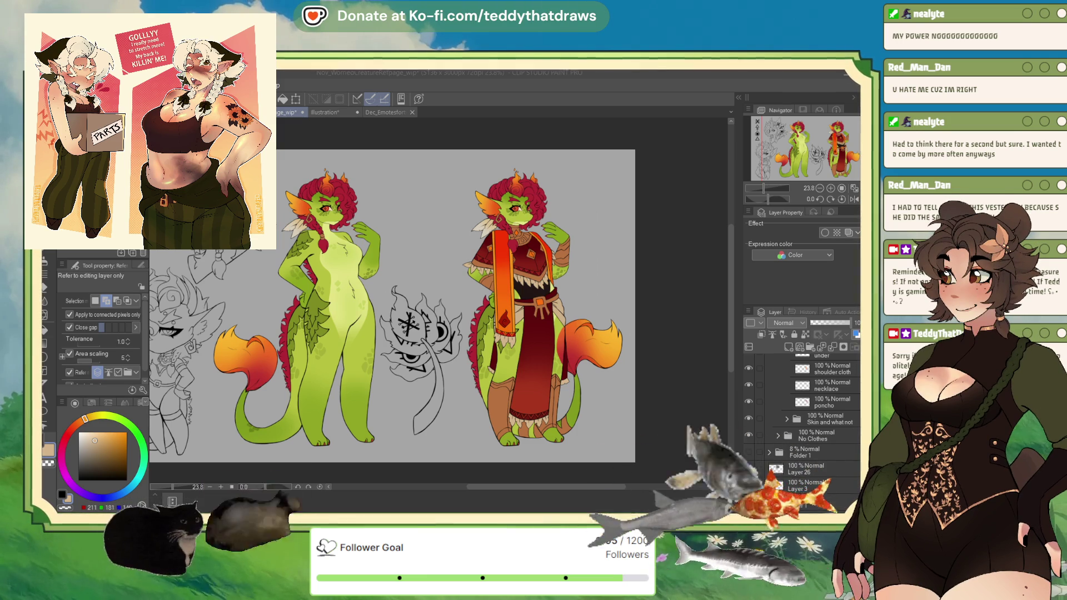
Collapse Clothes and create a folder named 'tail' below Layer 28 in the Tail group.
drag(389, 305, 467, 290)
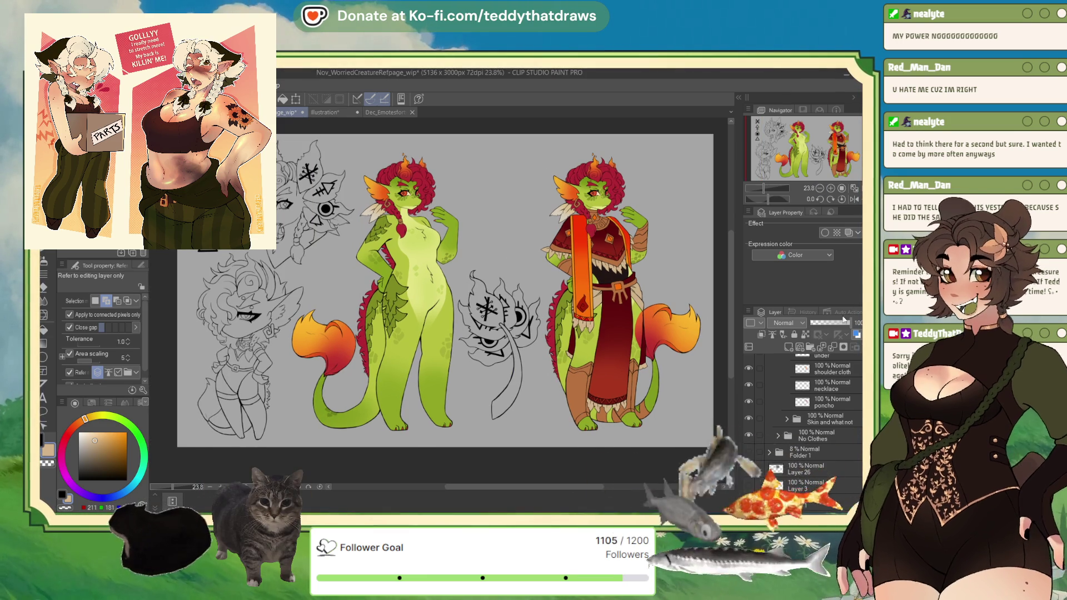
scroll(829, 412, up, 5)
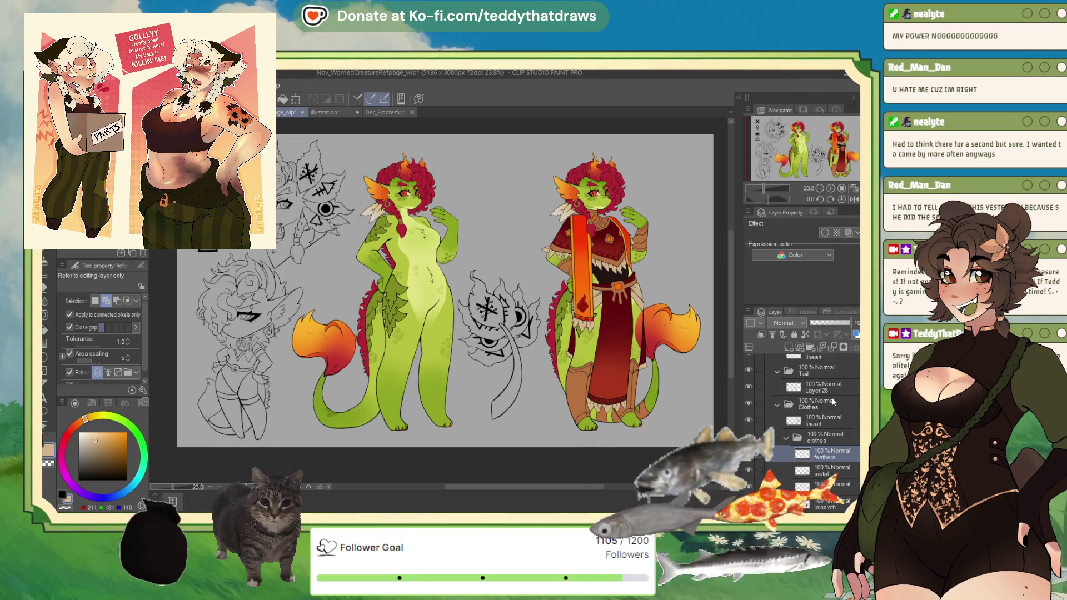
click(778, 405)
click(828, 385)
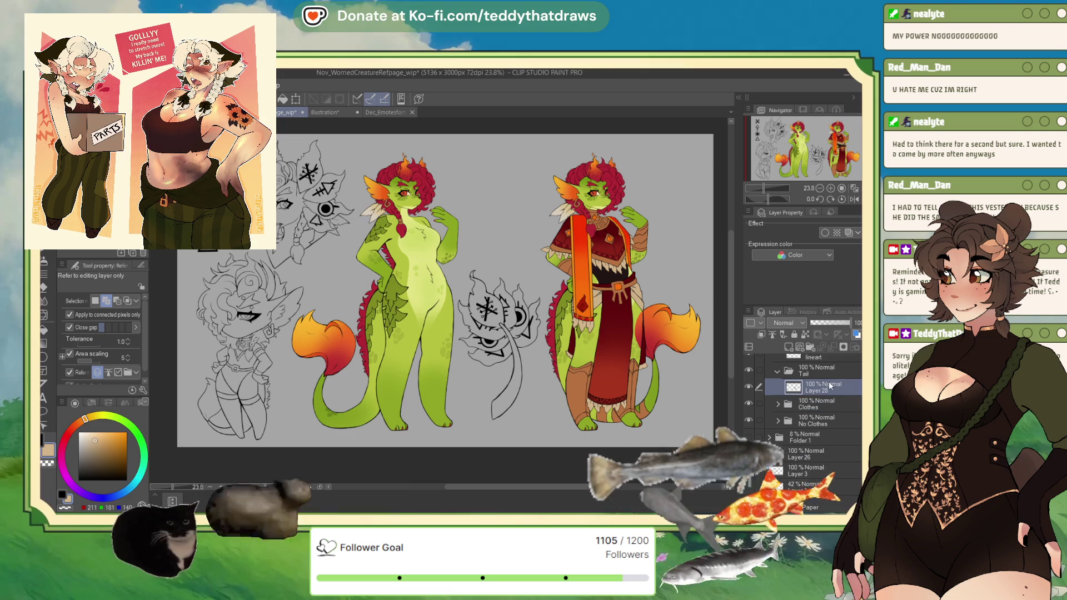
key(ctrl+plus)
click(810, 347)
drag(818, 396, 821, 410)
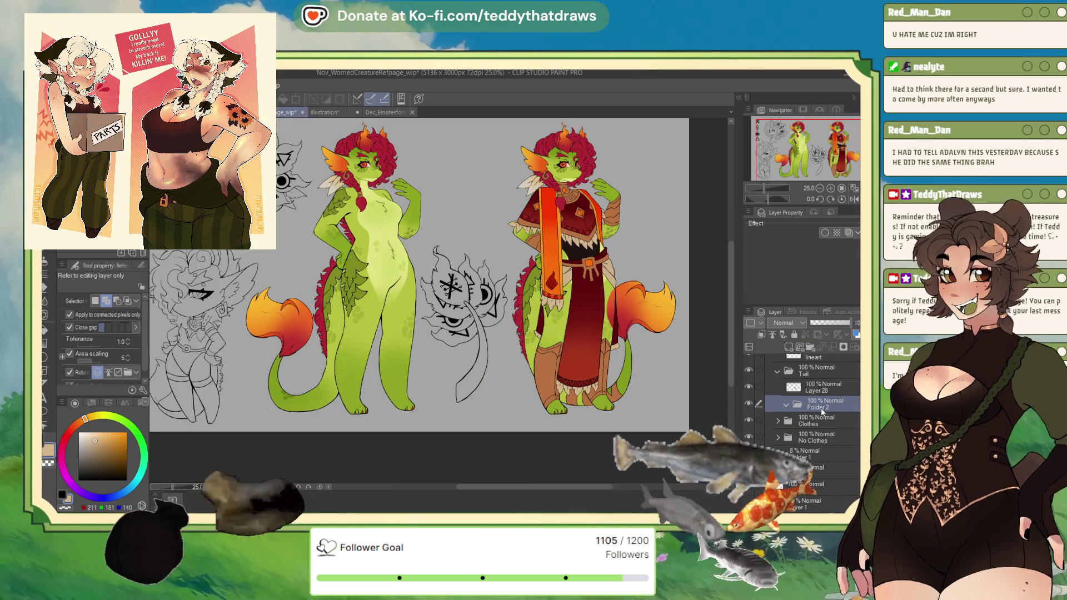
text(tail)
key(Return)
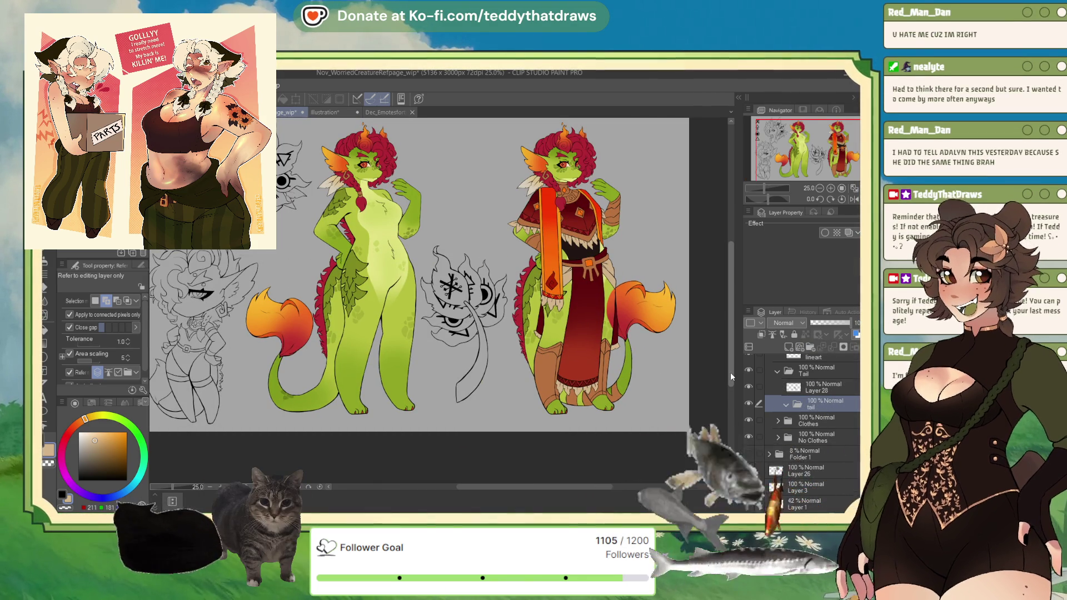
Delete the tail folder and fill the middle sketch's tail with the creature's green on a new layer.
click(470, 377)
alt+click(285, 395)
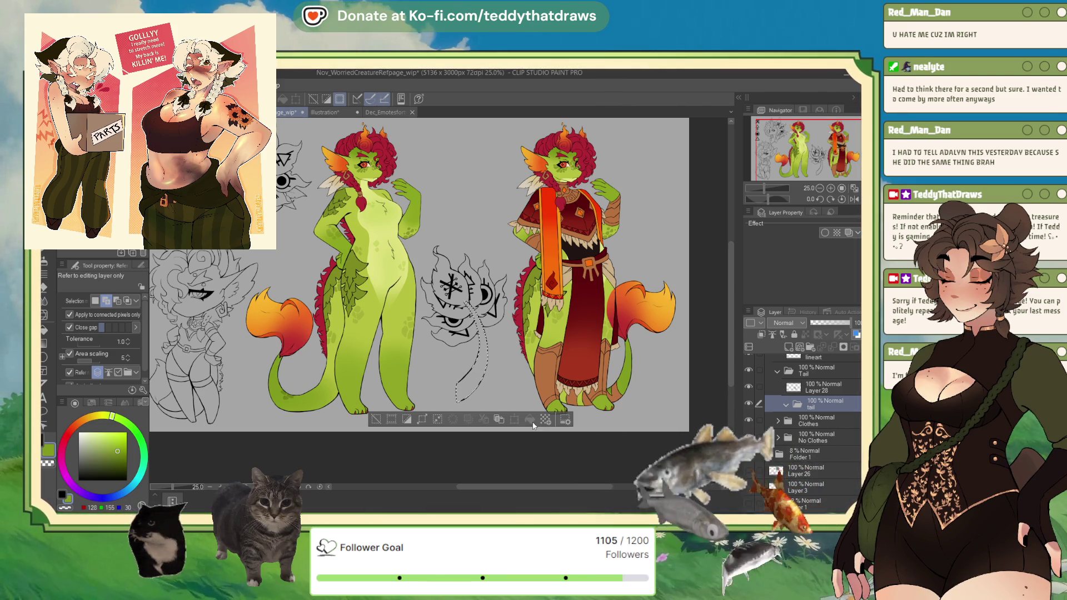
click(787, 405)
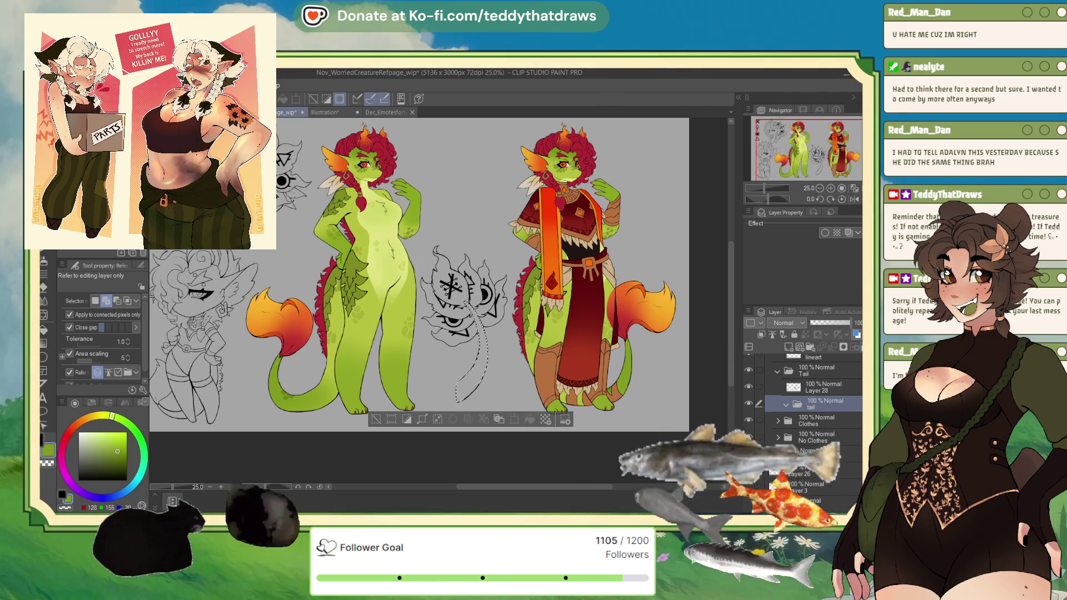
key(Delete)
click(788, 345)
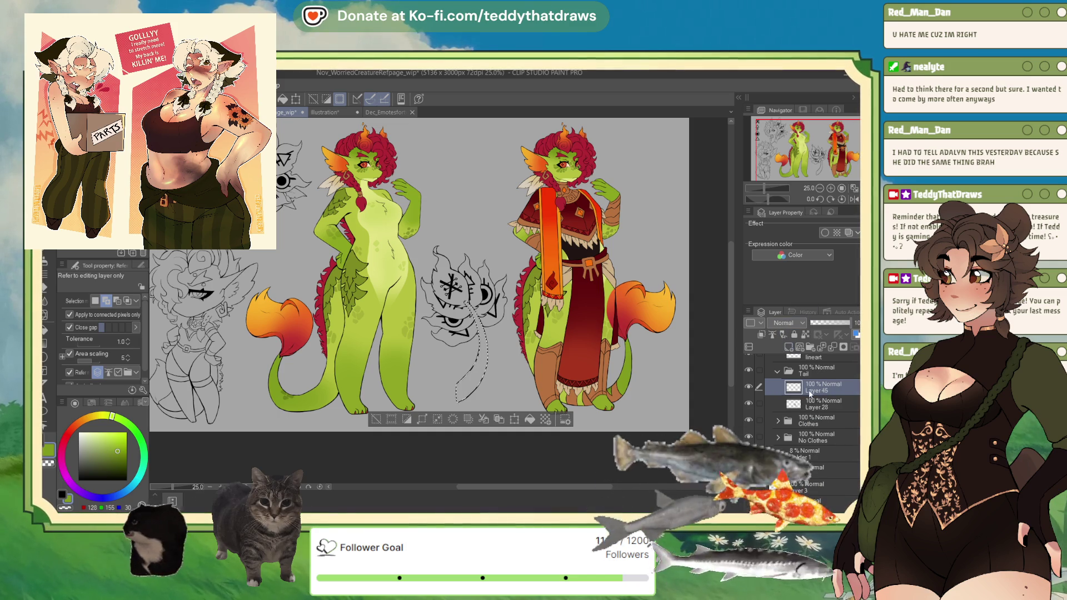
click(478, 356)
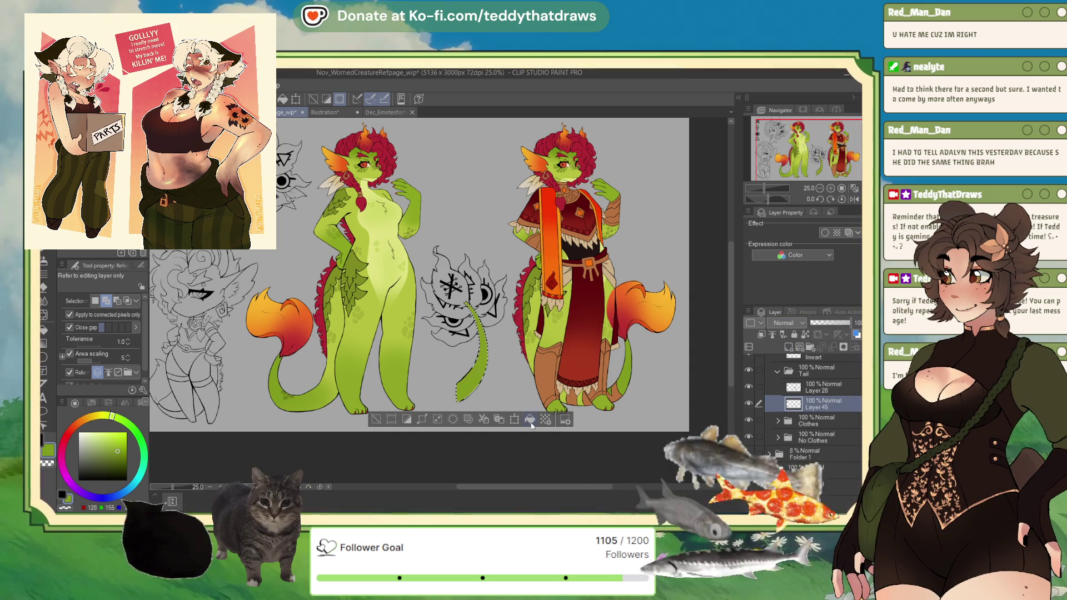
key(ctrl+d)
scroll(502, 360, up, 4)
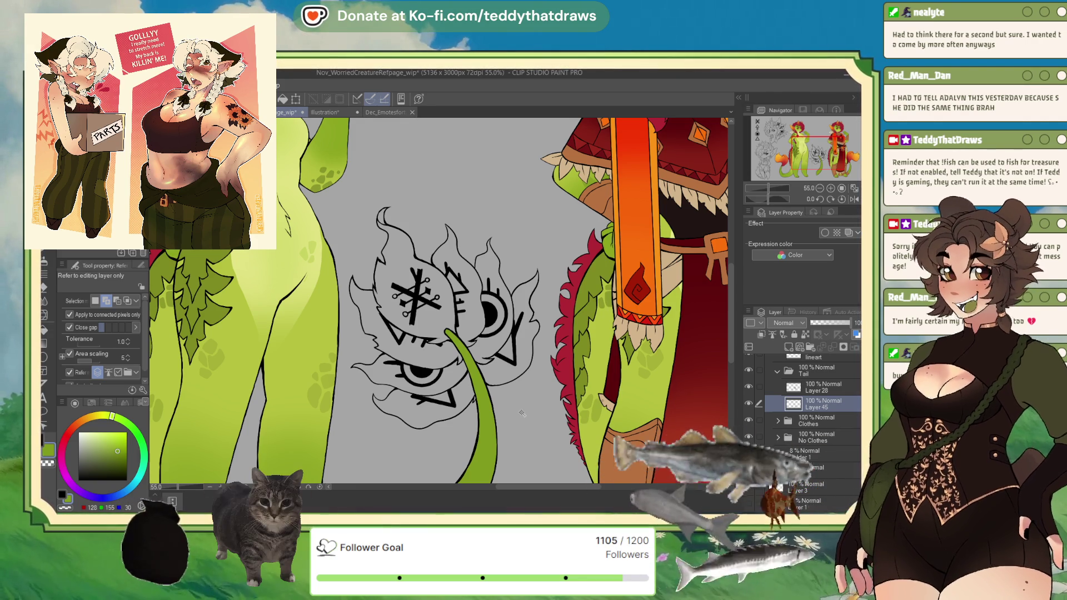
Paint a freehand selection with the Selection pen around the sketch's upper and lower eyes.
click(472, 399)
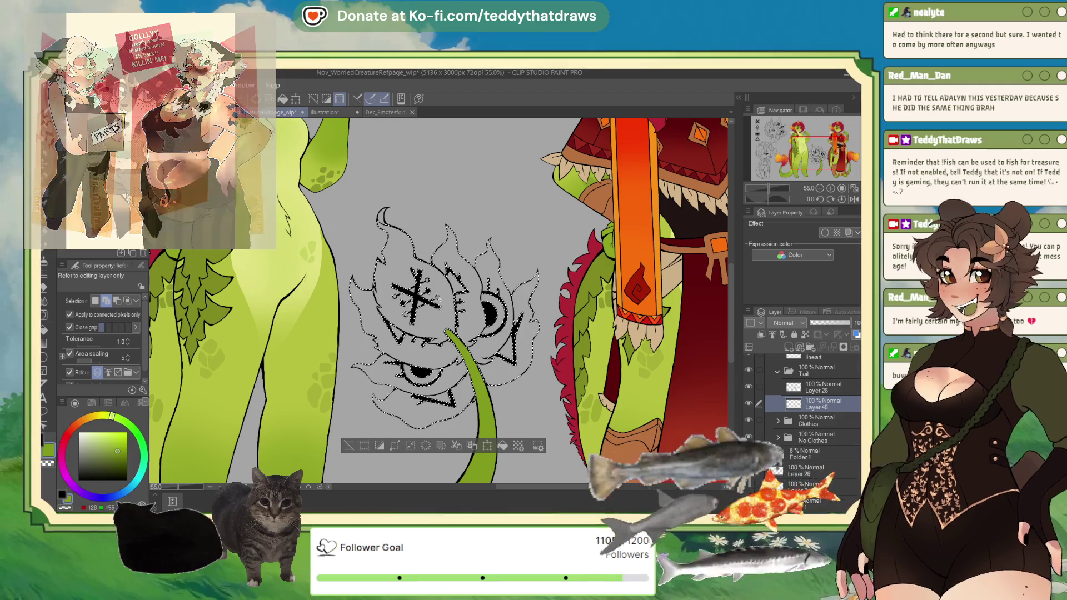
click(43, 183)
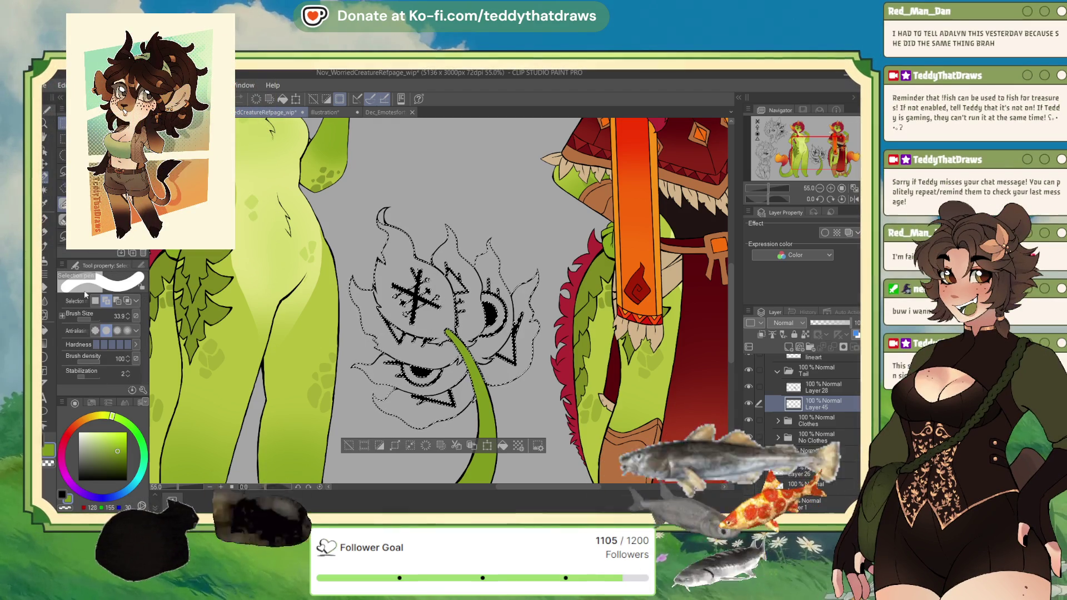
drag(406, 322, 392, 280)
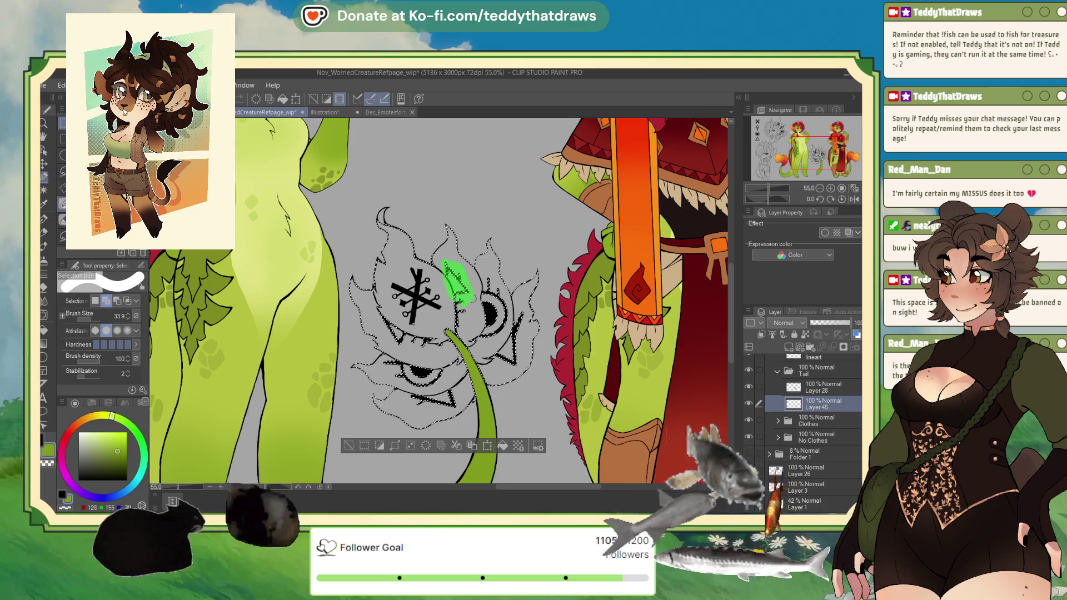
mouse_move(455, 298)
mouse_down()
mouse_move(460, 325)
mouse_move(491, 321)
mouse_move(479, 338)
mouse_up()
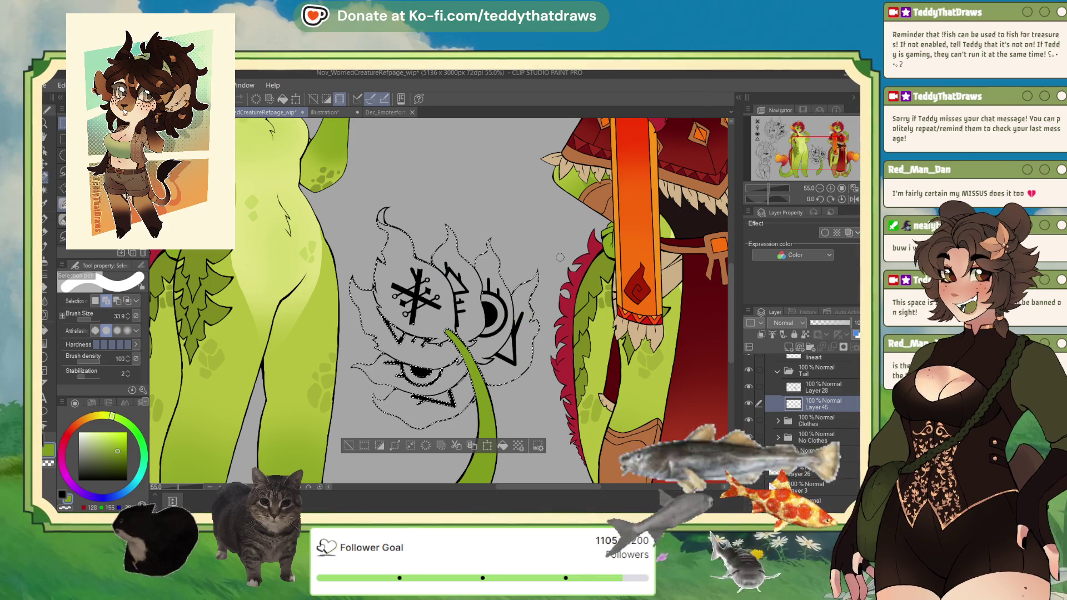
mouse_move(399, 363)
mouse_down()
mouse_move(391, 368)
mouse_move(414, 403)
mouse_move(428, 378)
mouse_move(442, 400)
mouse_move(455, 378)
mouse_up()
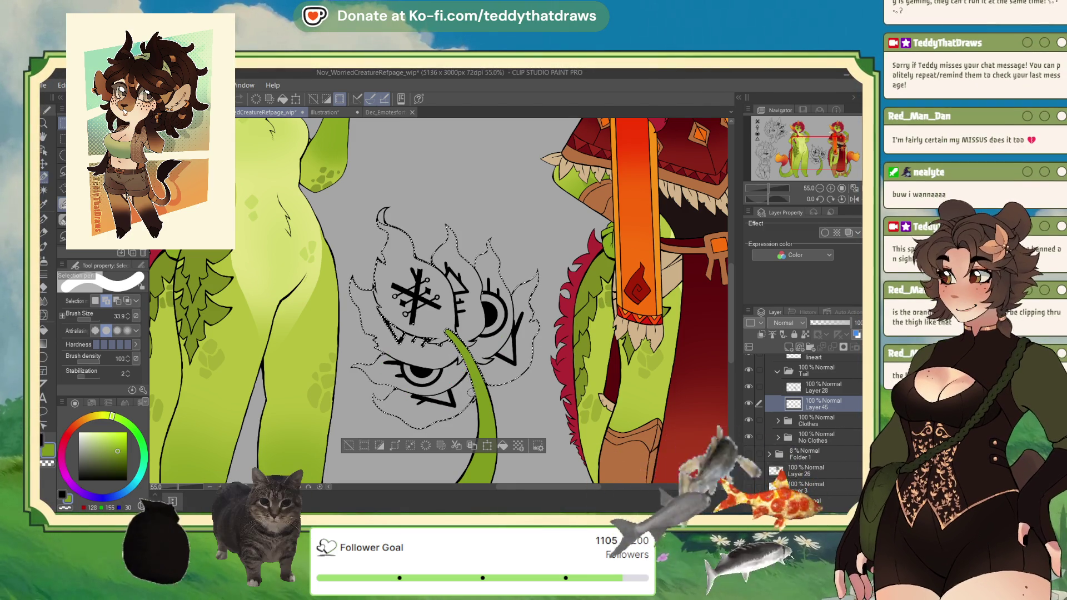
mouse_move(378, 303)
mouse_down()
mouse_move(399, 343)
mouse_move(444, 336)
mouse_move(448, 345)
mouse_move(425, 339)
mouse_up()
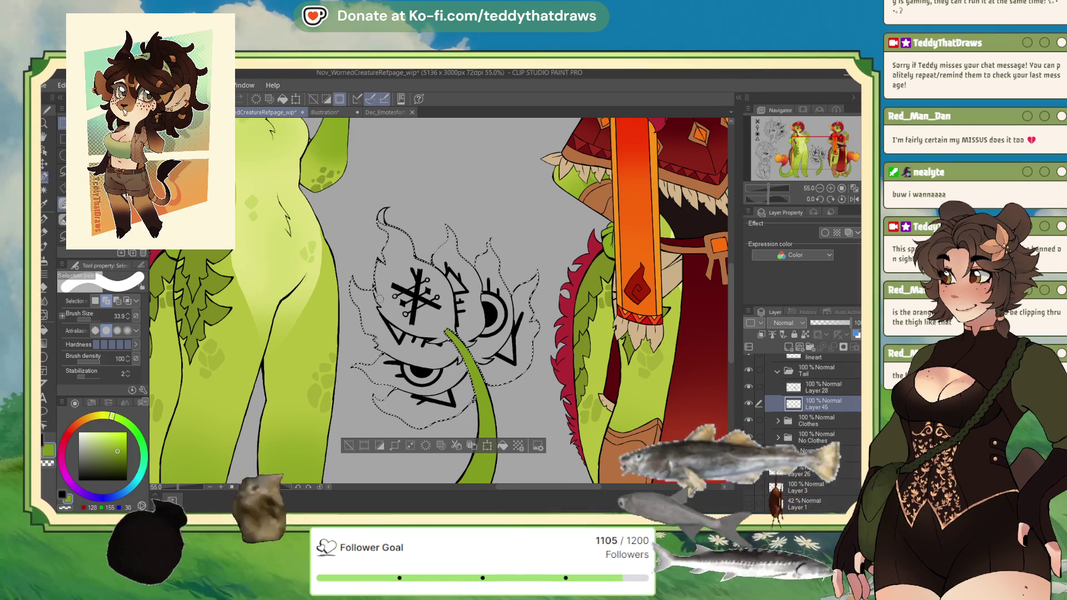
Open the No Clothes, Skin and acc folders, activate tail fluff, and set the pen to transparent.
scroll(375, 295, down, 3)
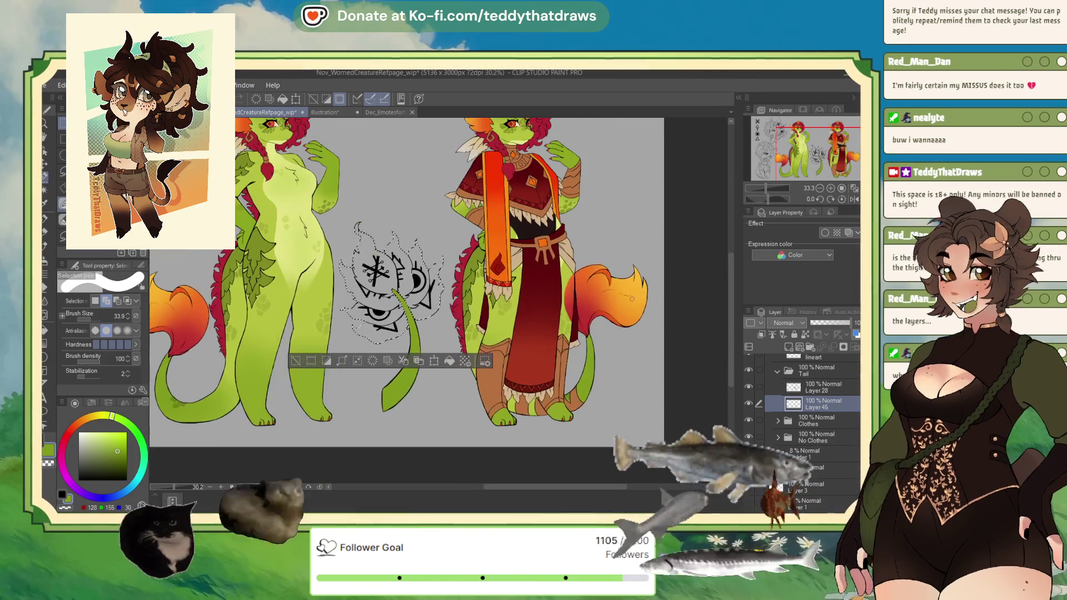
scroll(615, 301, up, 4)
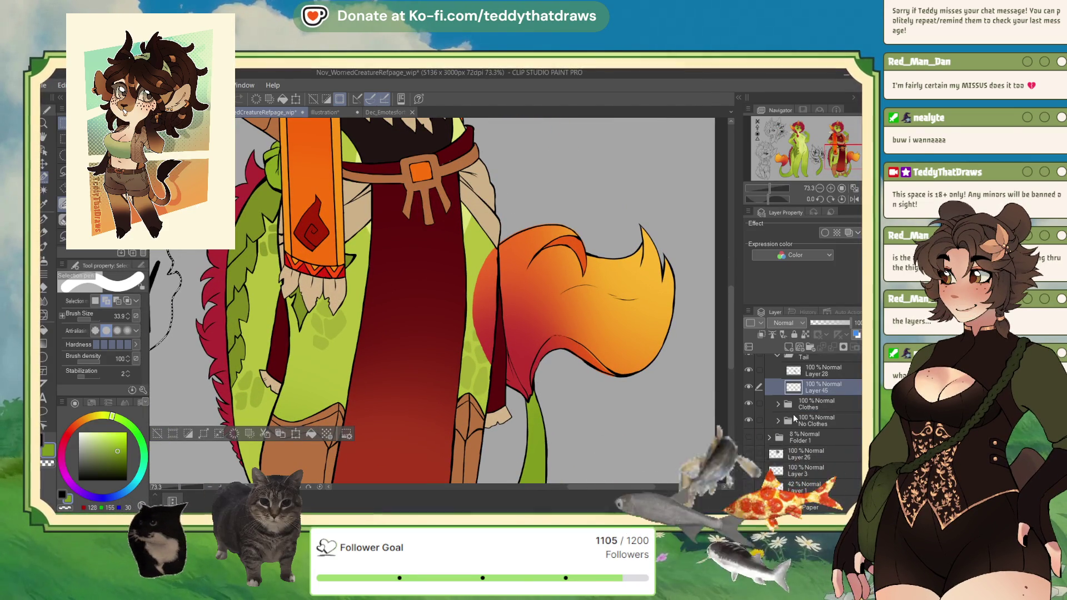
scroll(796, 418, down, 1)
click(796, 421)
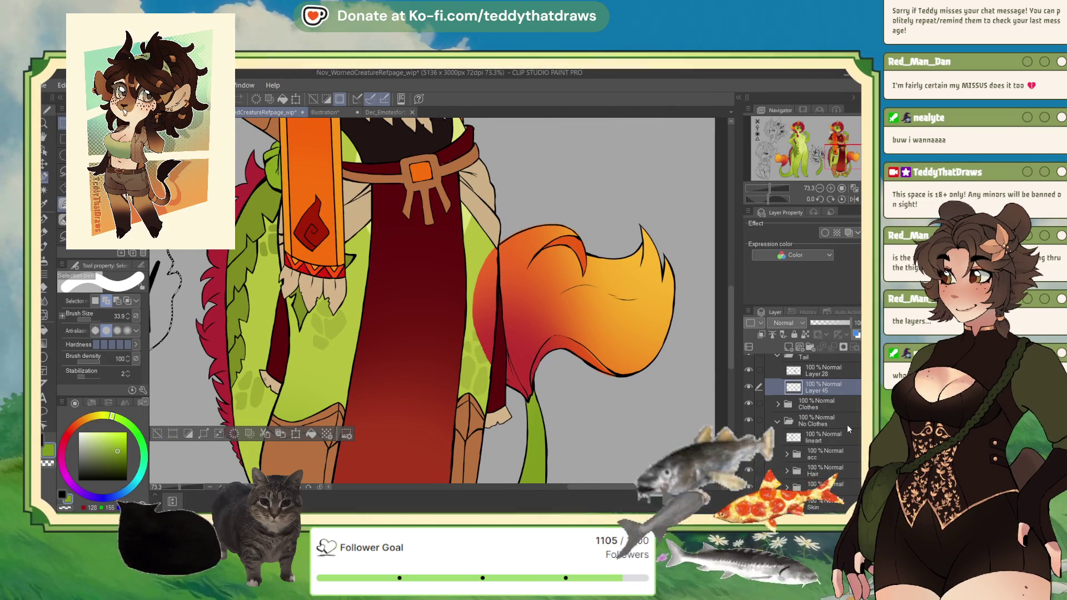
scroll(828, 448, down, 3)
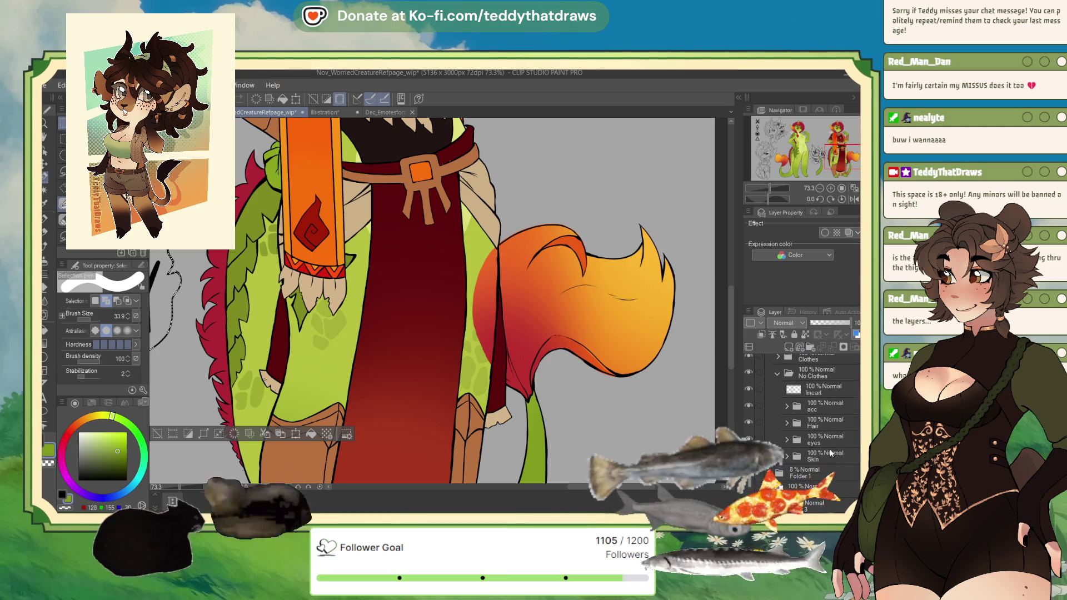
click(787, 457)
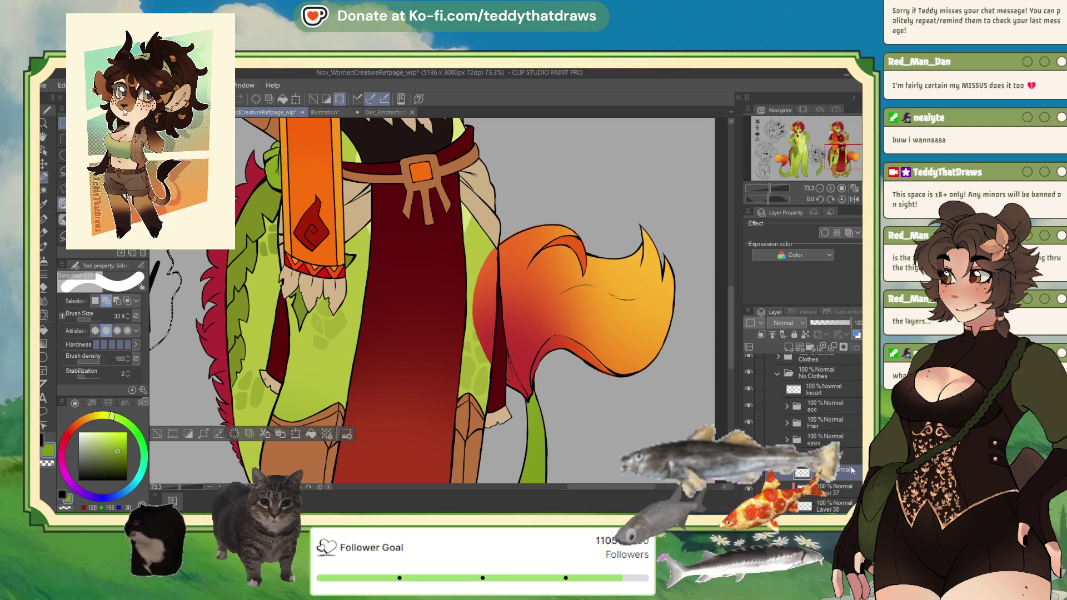
click(787, 457)
scroll(828, 445, down, 2)
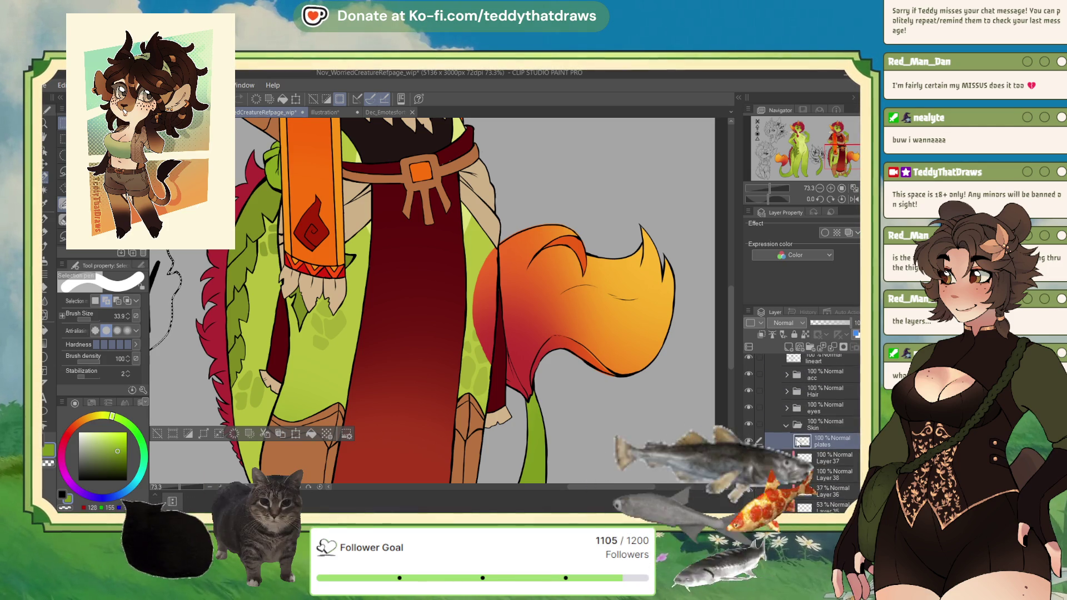
click(829, 428)
click(786, 374)
click(828, 372)
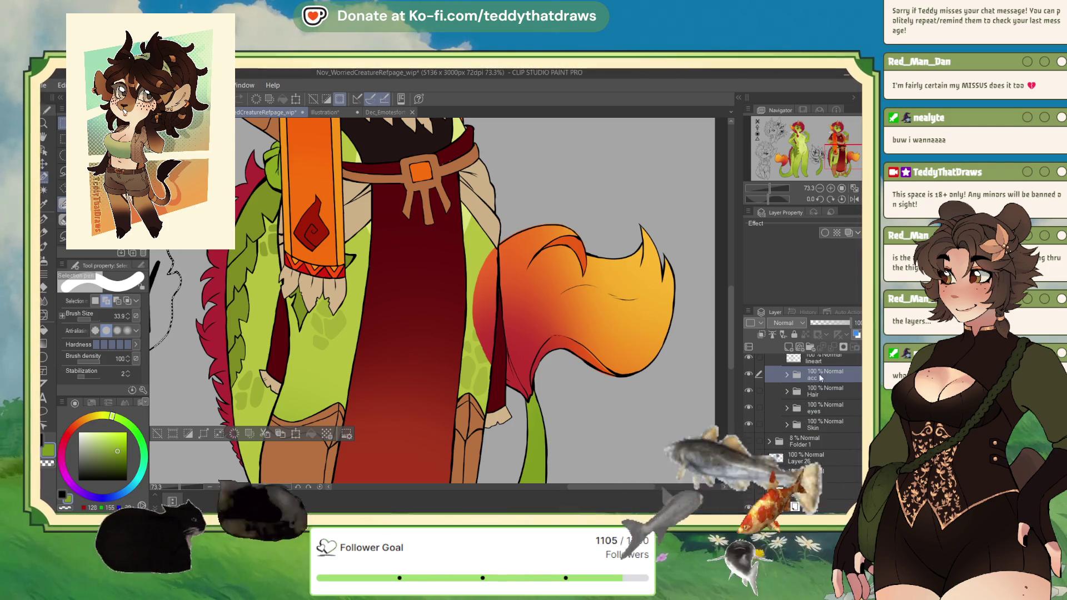
click(828, 424)
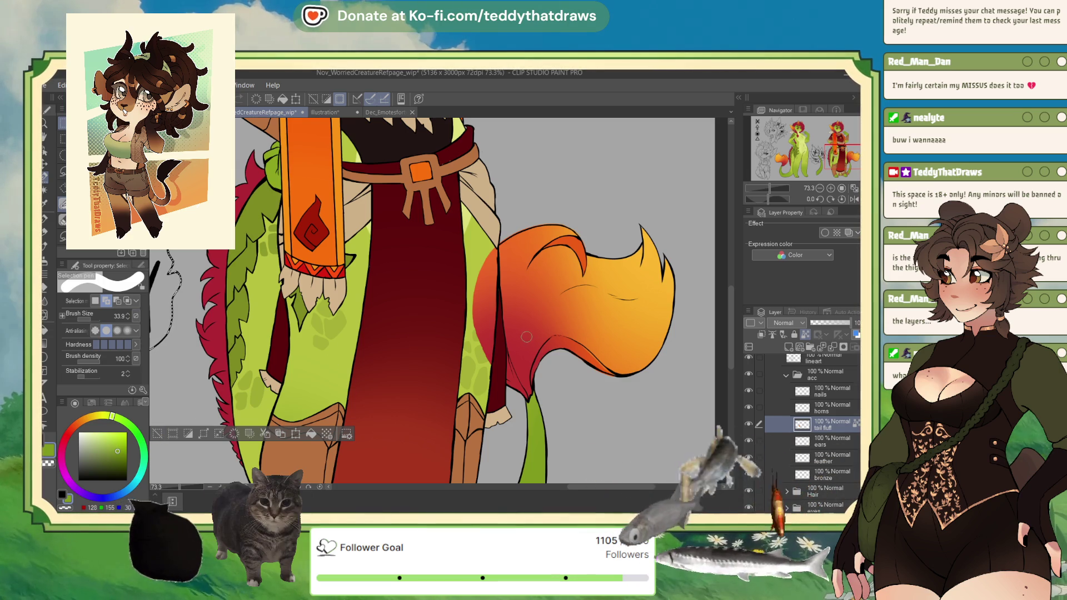
key(p)
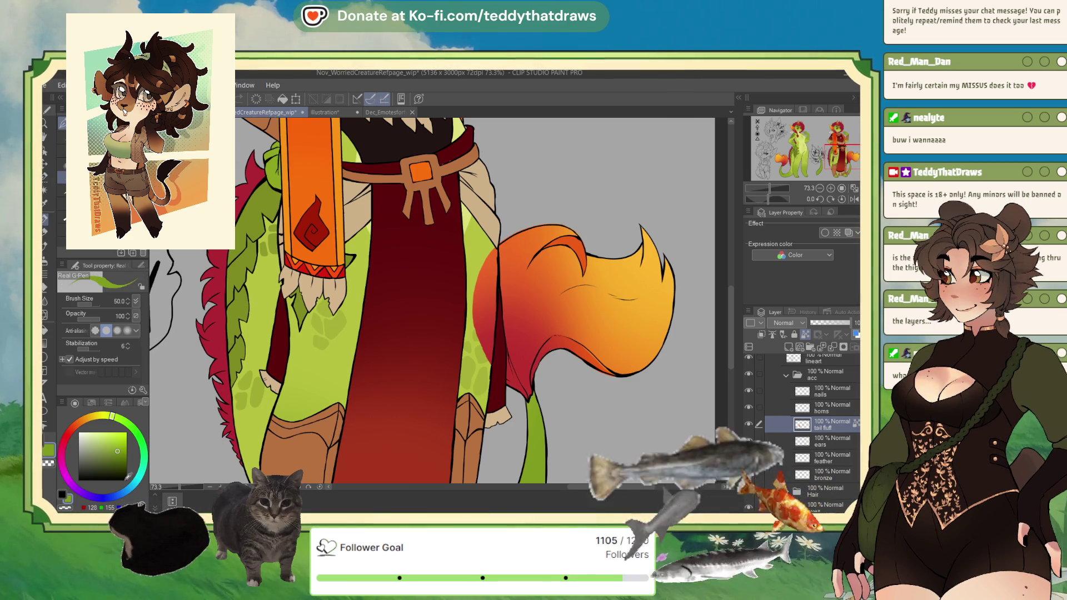
click(67, 506)
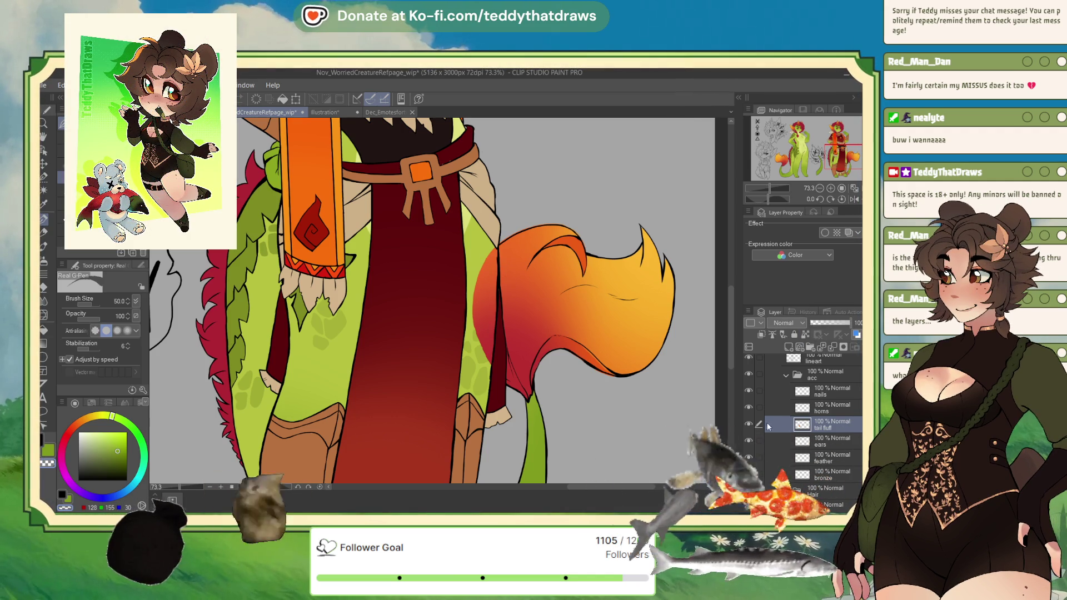
Hide and delete the lineart layer inside No Clothes, then collapse the folder.
scroll(811, 428, up, 3)
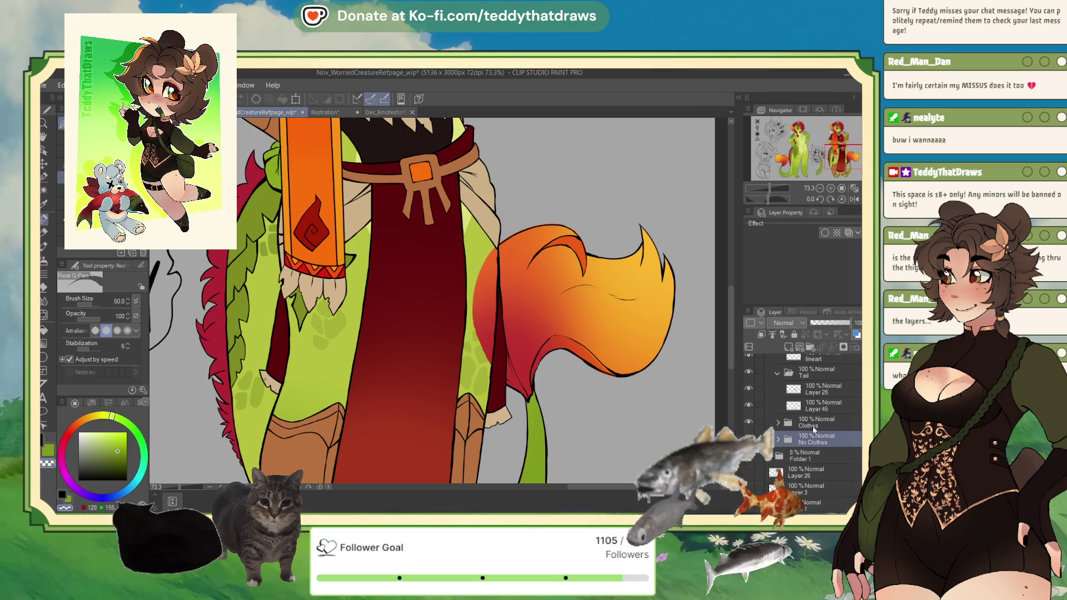
click(795, 448)
scroll(812, 434, down, 2)
click(834, 407)
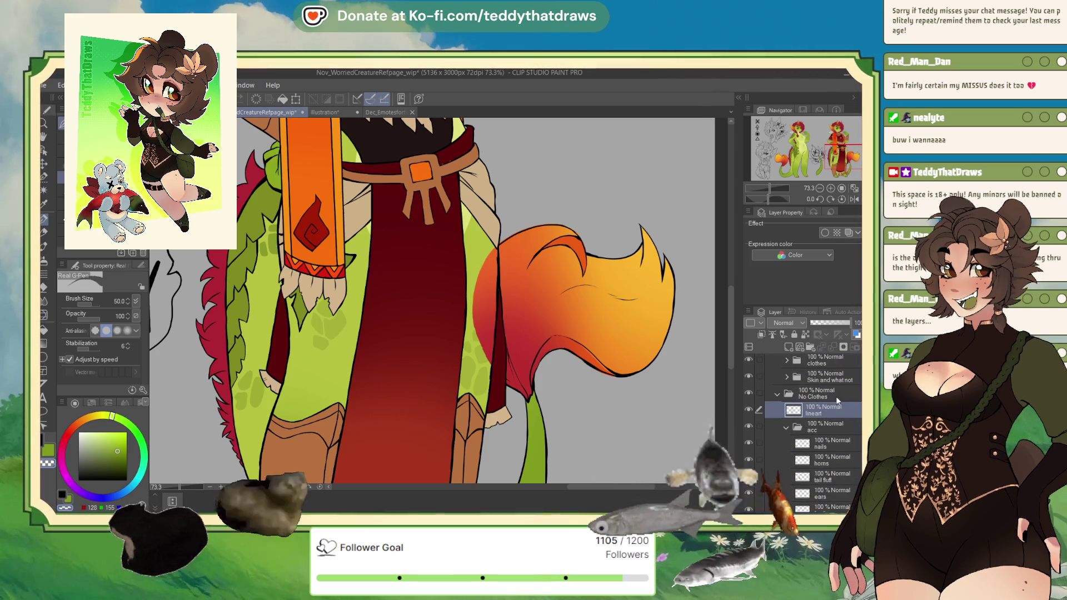
click(748, 411)
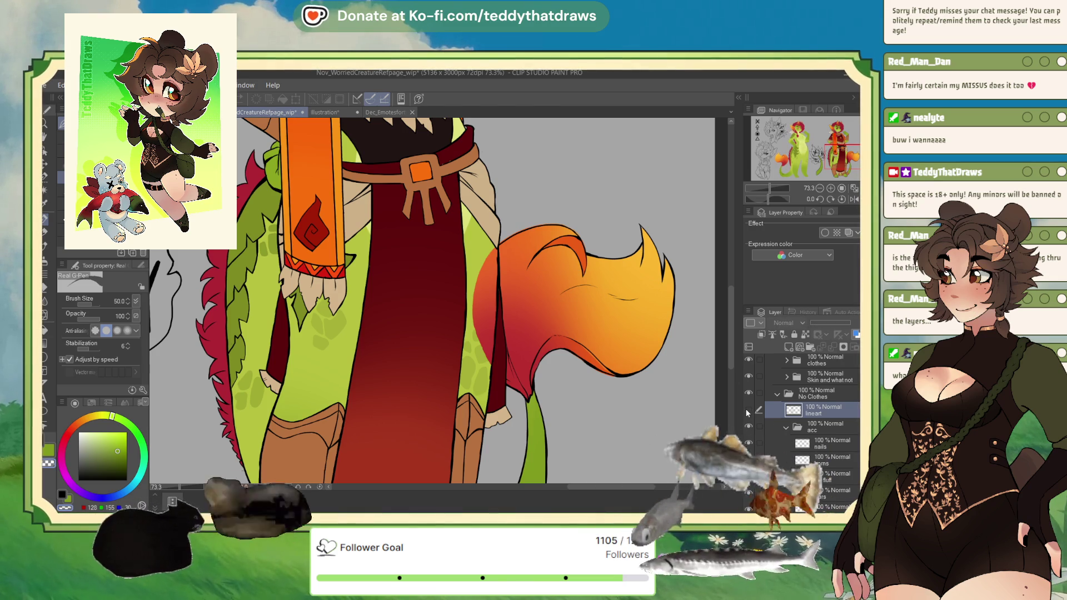
click(844, 347)
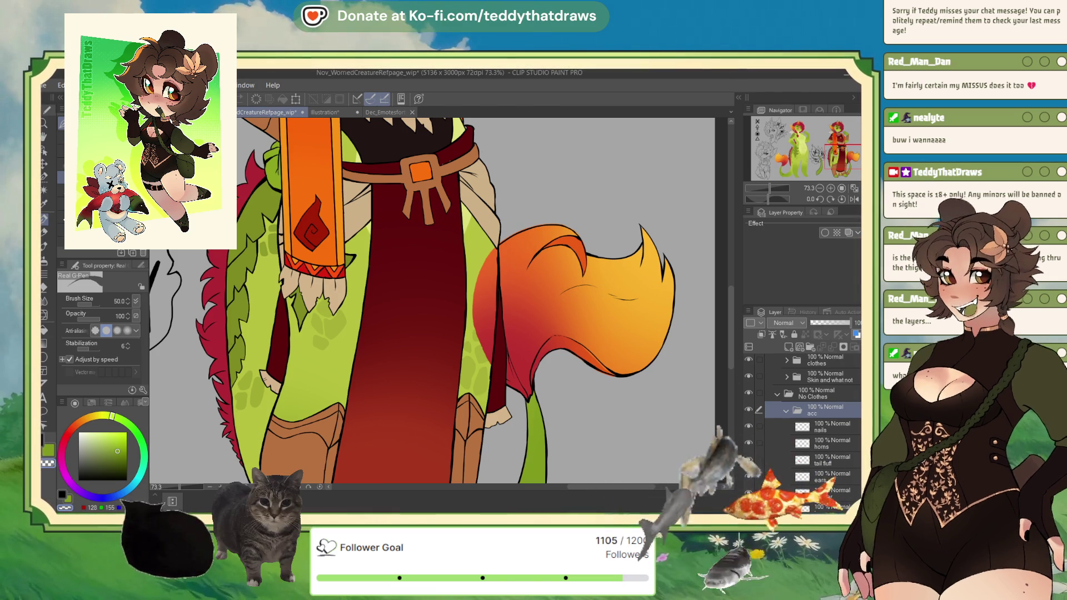
click(777, 395)
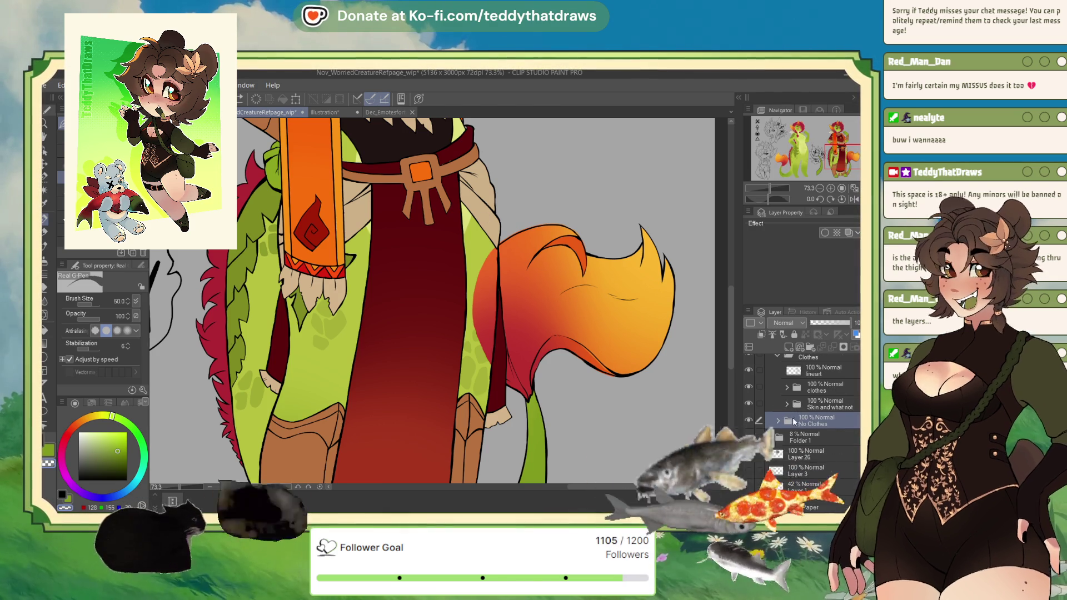
Open No Clothes, 'Skin and what not' and acc Copy, and activate the tail fluff Copy layer.
click(778, 421)
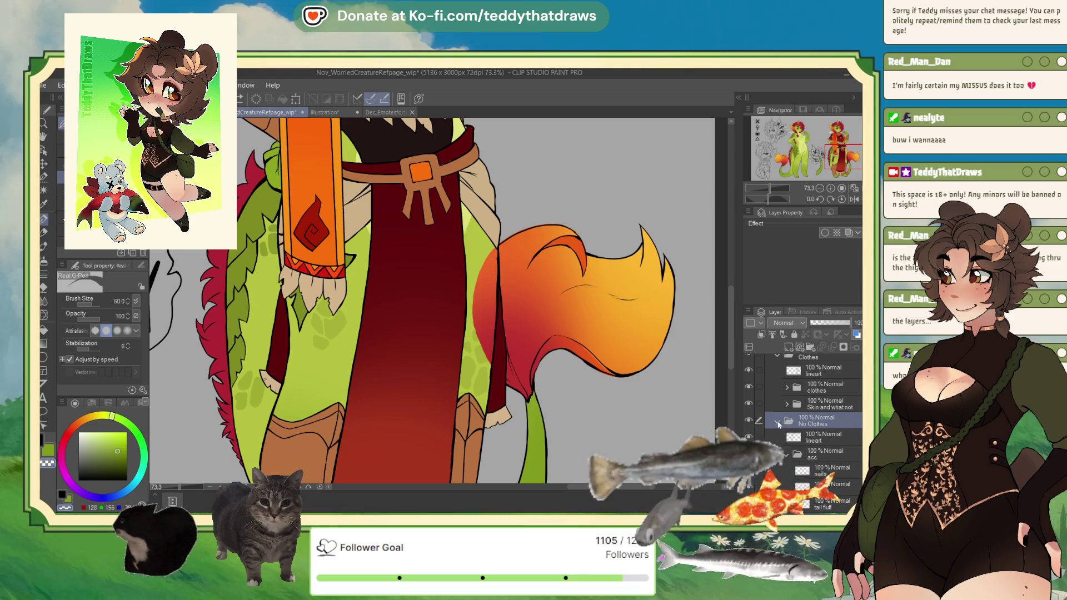
click(787, 405)
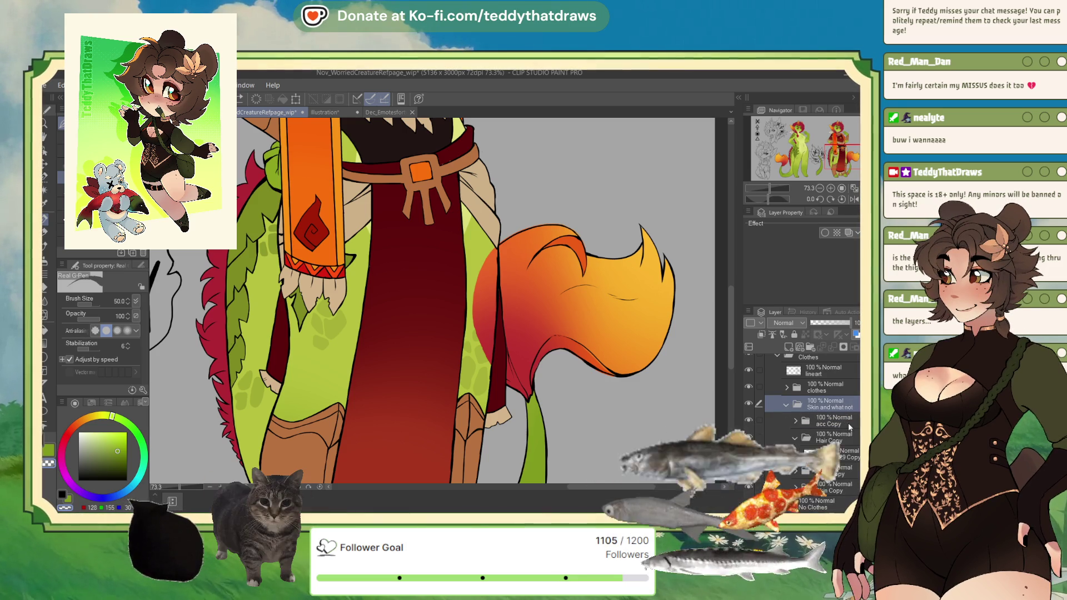
click(796, 421)
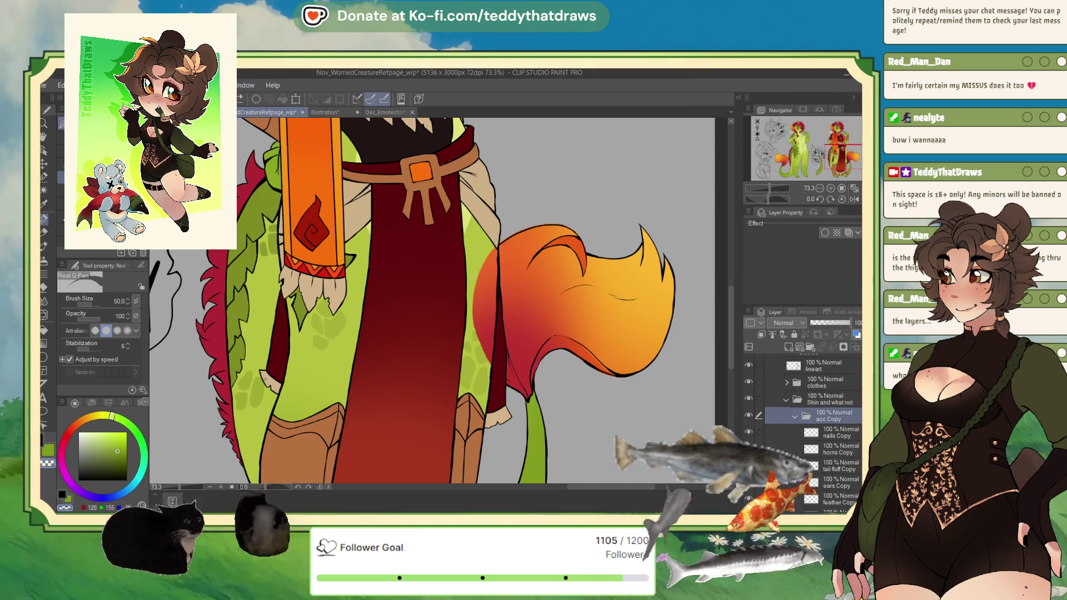
scroll(829, 417, down, 3)
click(836, 419)
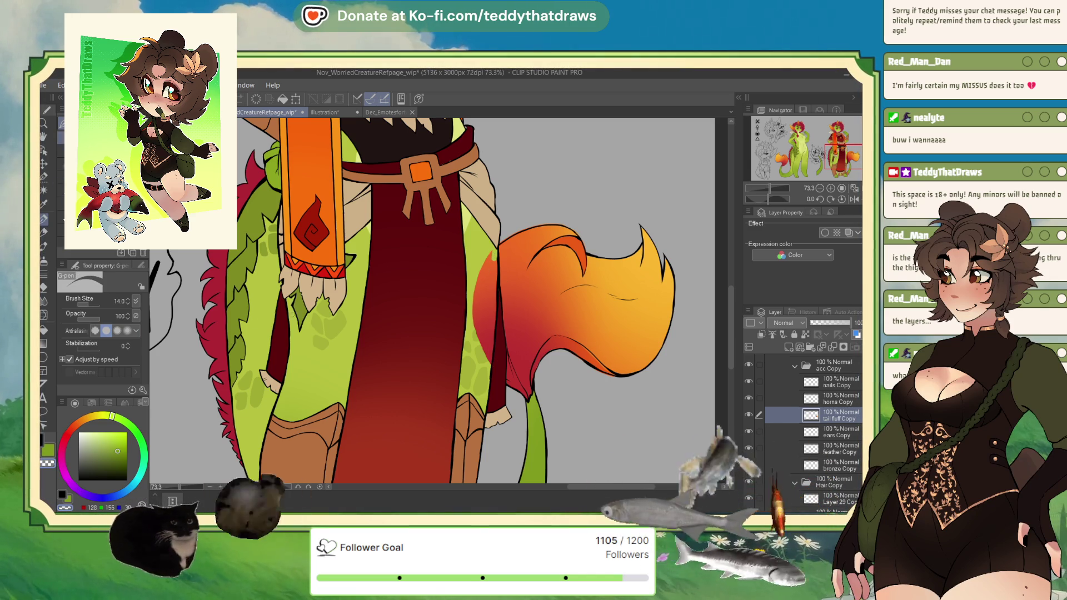
Set the G-Pen size to 27.9, zoom onto the tail, and ink a thicker black outline along its edge.
click(91, 305)
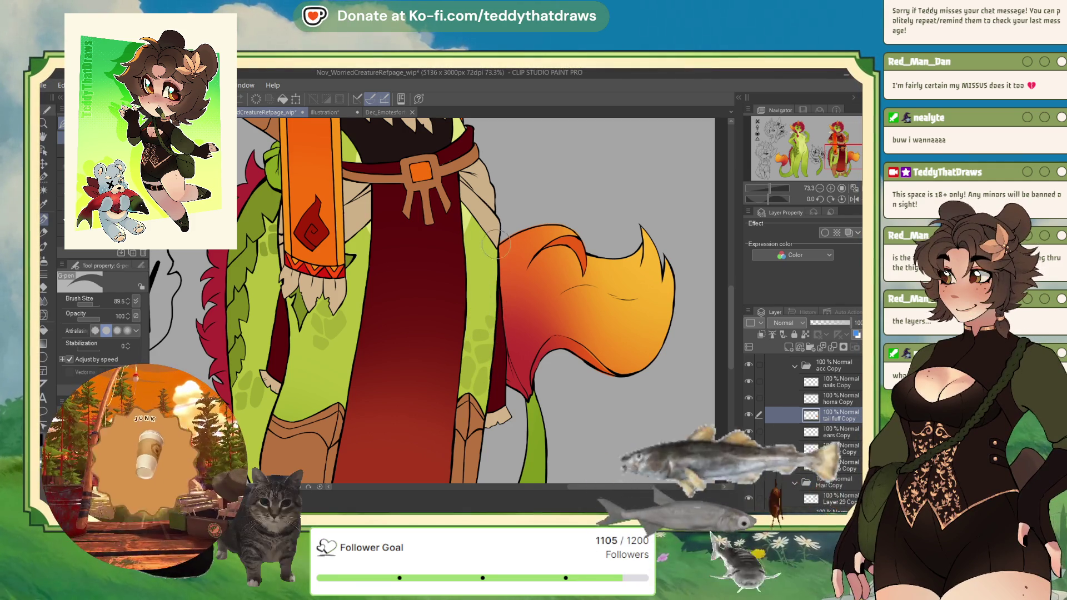
scroll(573, 225, up, 5)
drag(768, 199, 755, 205)
scroll(460, 458, down, 2)
drag(92, 305, 83, 305)
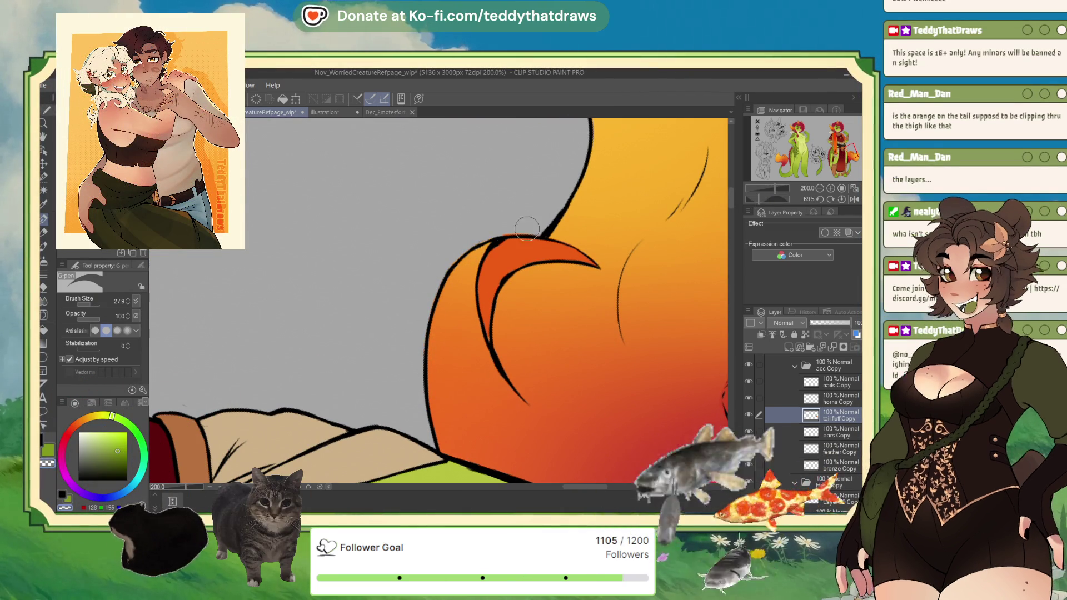
scroll(492, 239, up, 1)
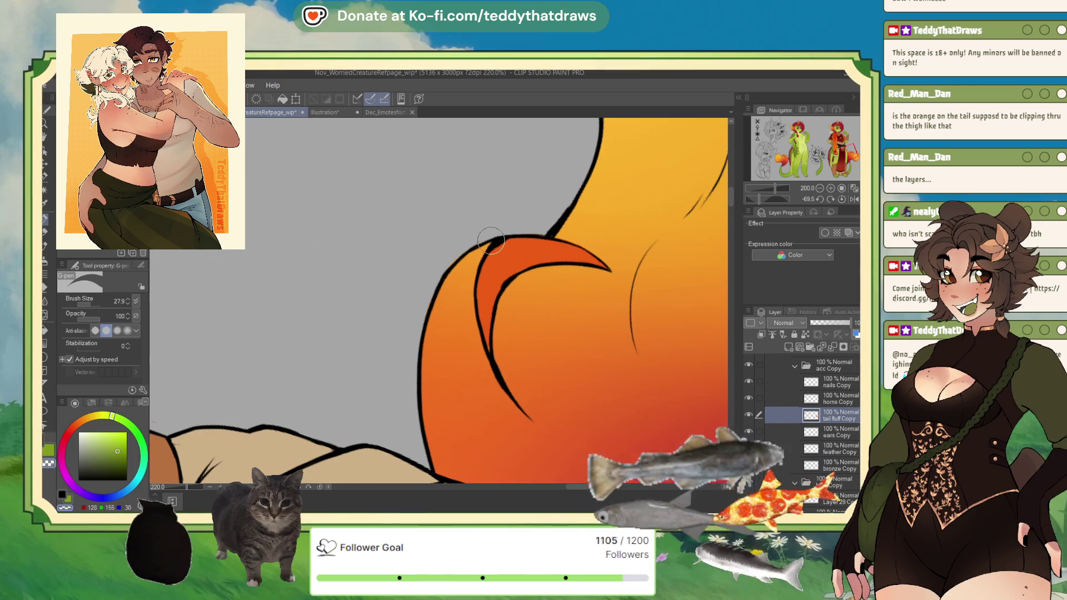
scroll(352, 361, down, 4)
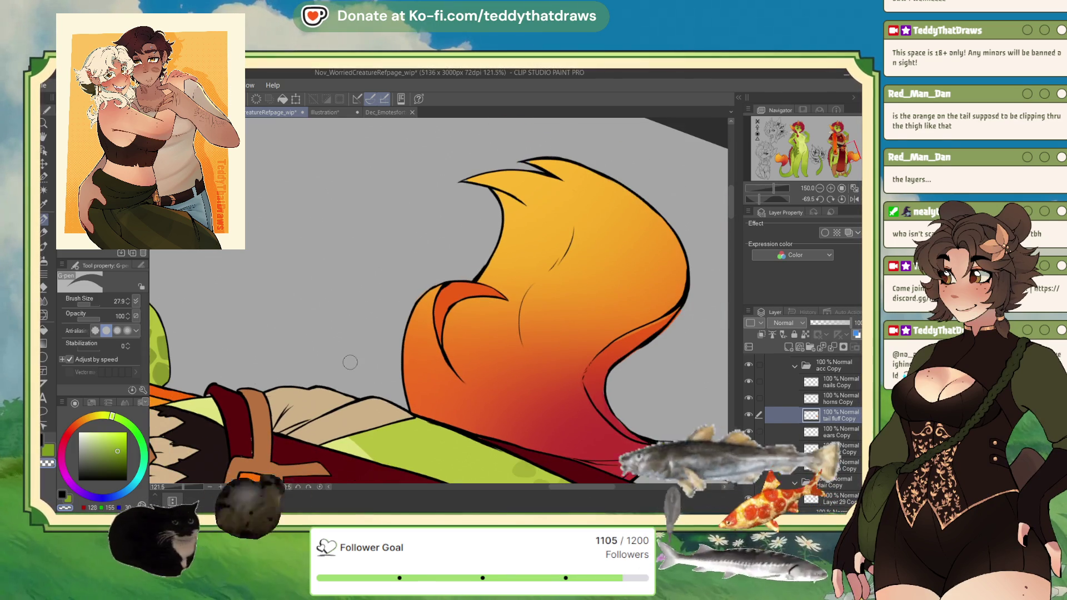
scroll(580, 191, up, 6)
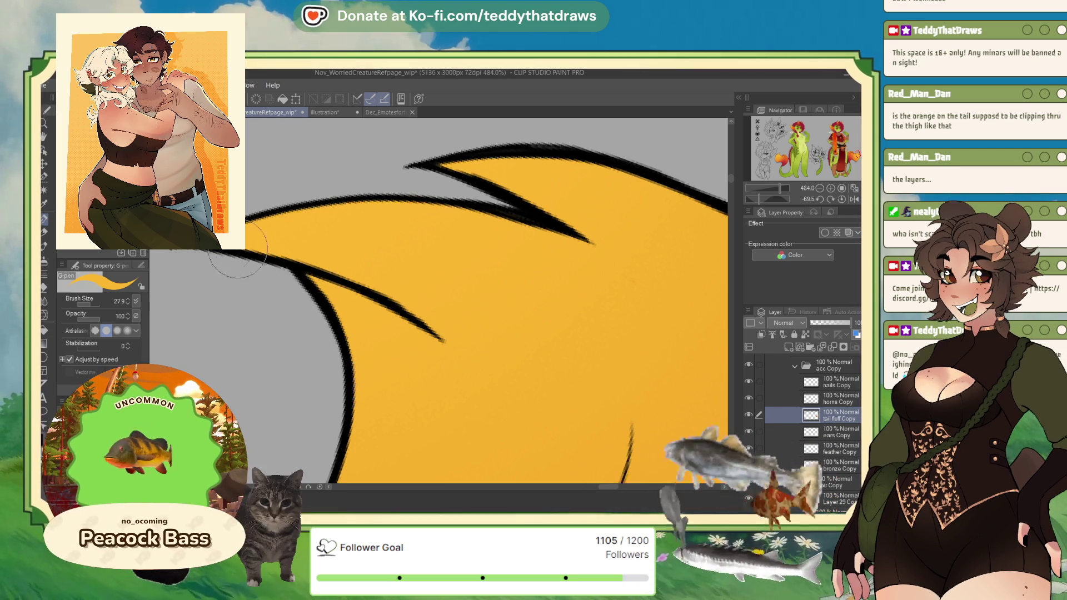
scroll(441, 191, down, 5)
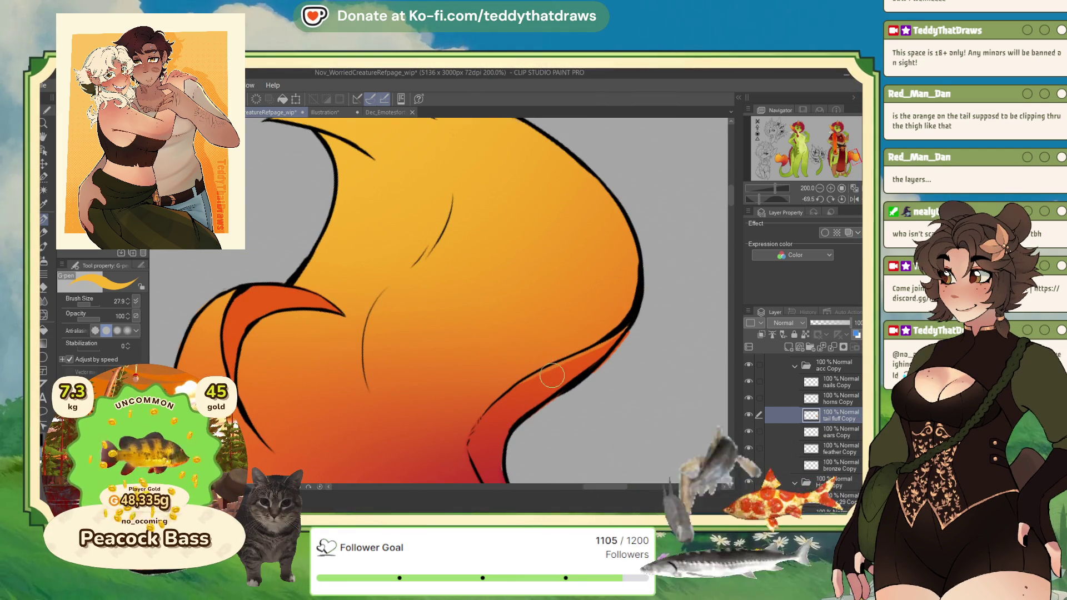
scroll(550, 373, up, 2)
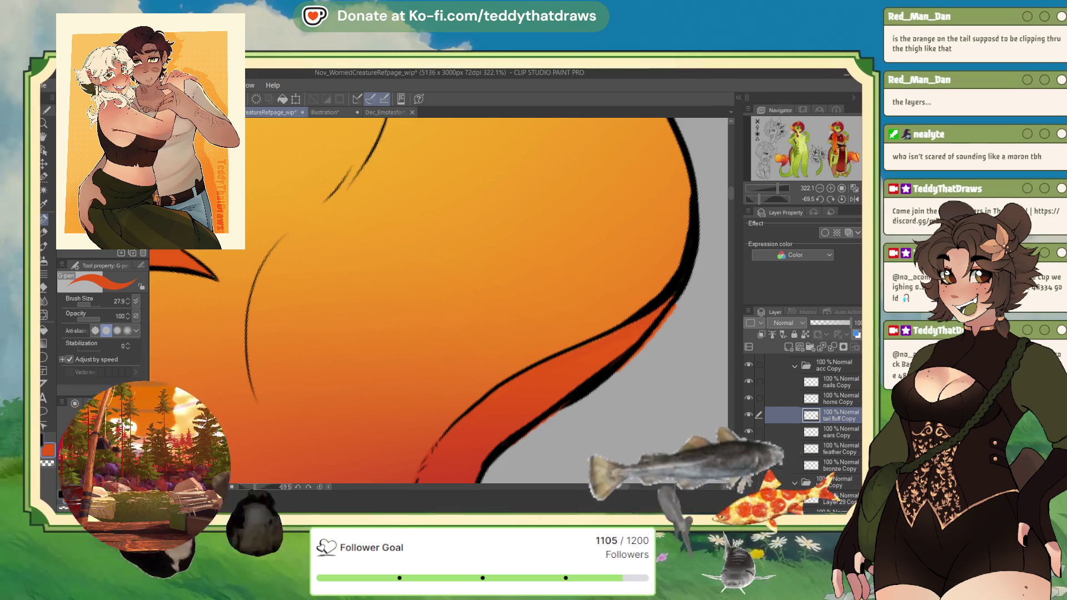
drag(674, 291, 638, 356)
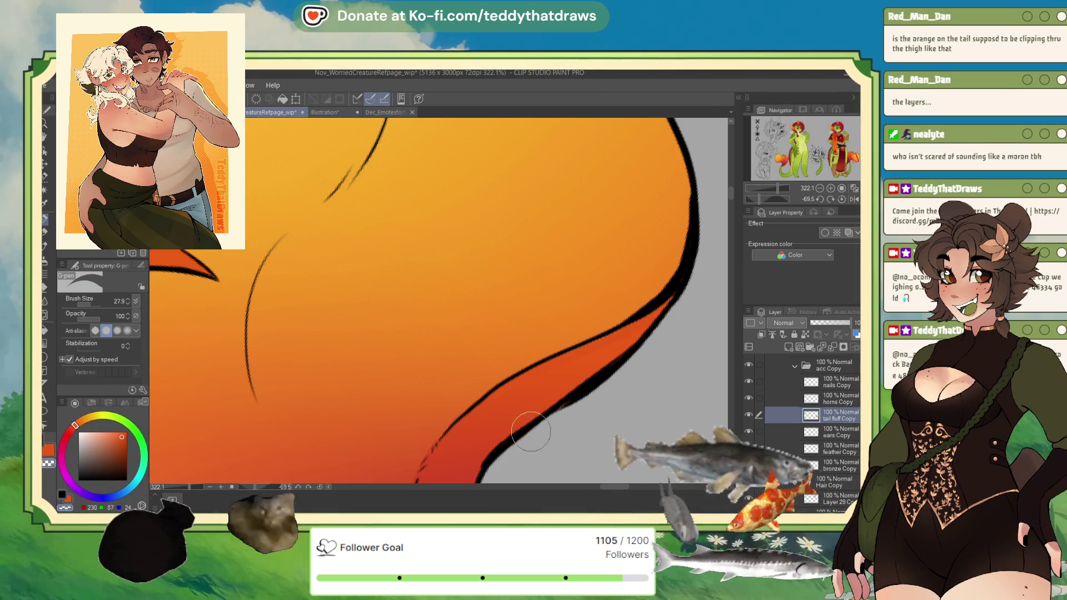
scroll(511, 279, down, 8)
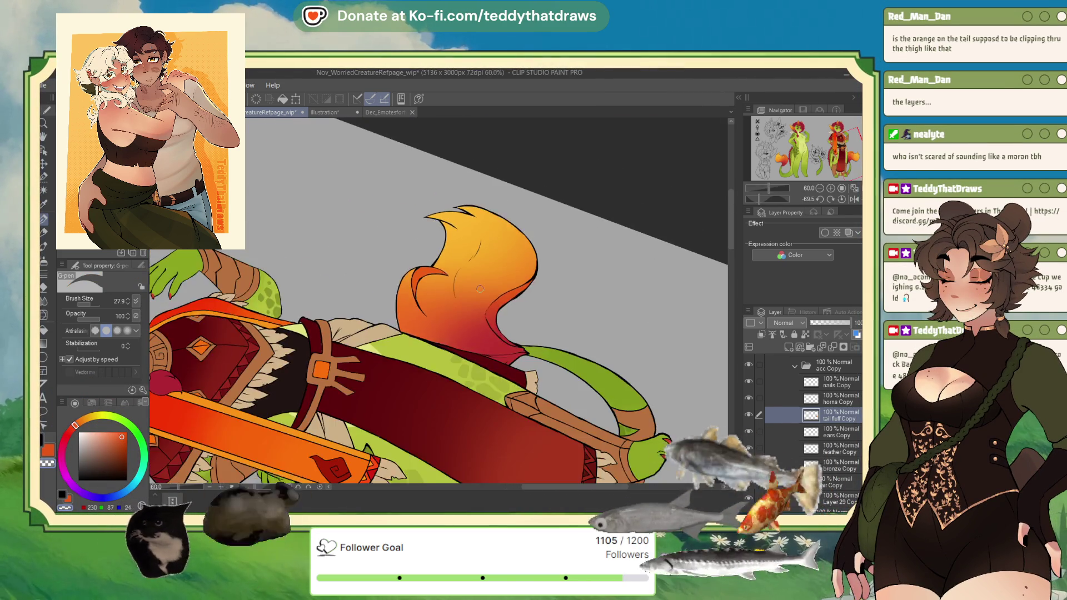
Reset the canvas rotation to upright and zoom out until the whole reference sheet fits.
click(834, 199)
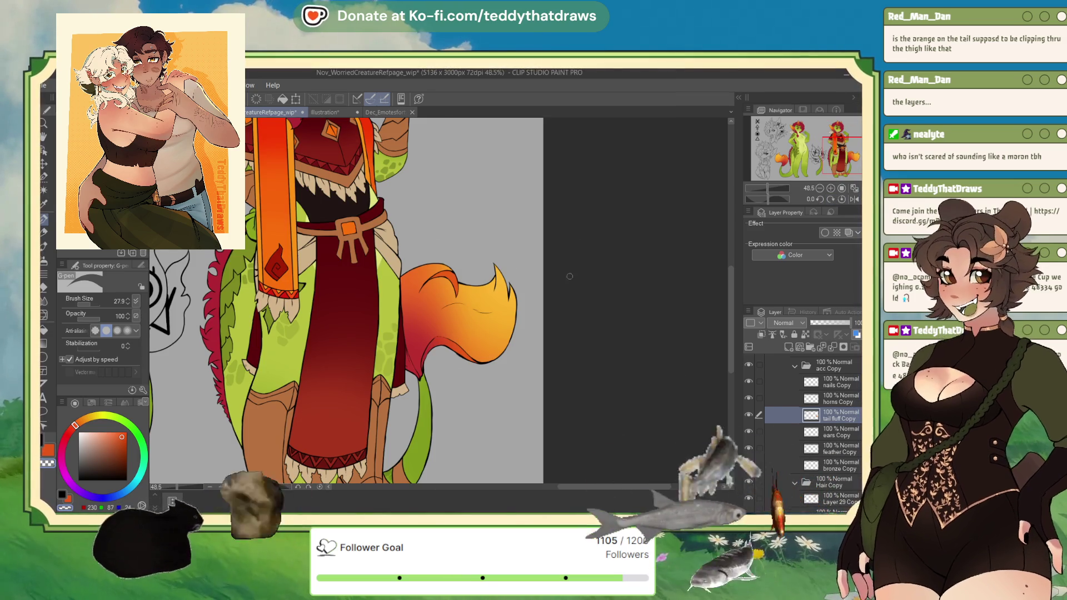
scroll(451, 259, down, 2)
scroll(451, 259, down, 2)
scroll(500, 300, up, 1)
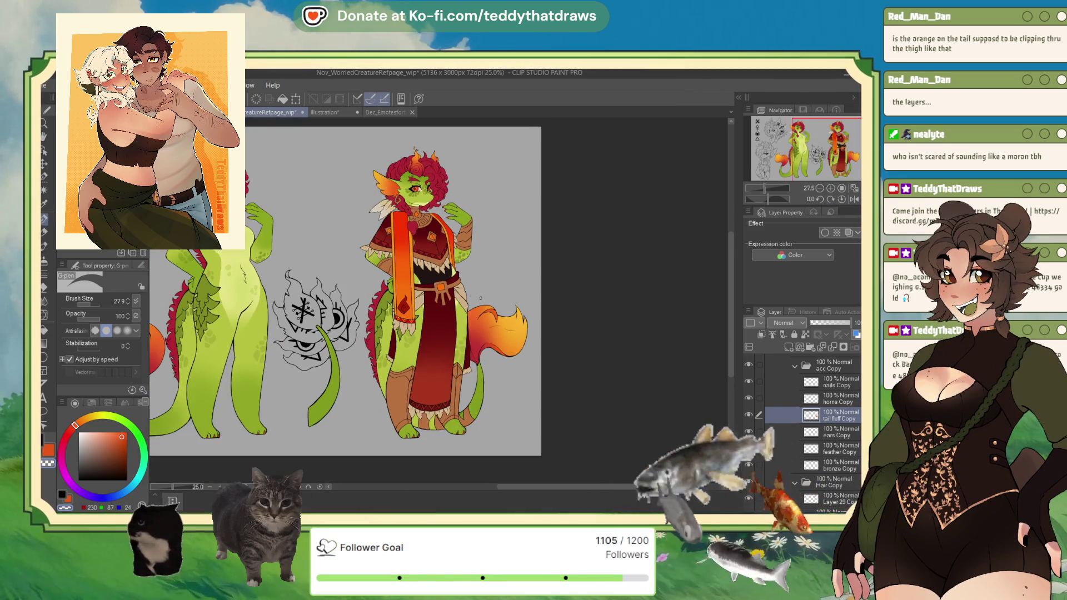
scroll(499, 269, up, 2)
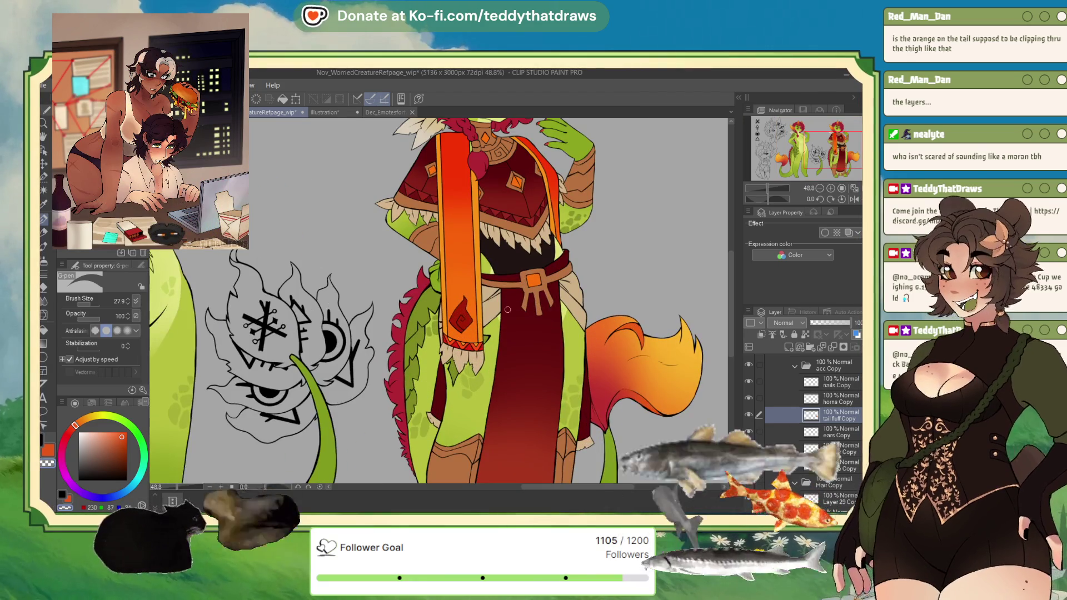
scroll(501, 324, down, 3)
scroll(458, 215, up, 1)
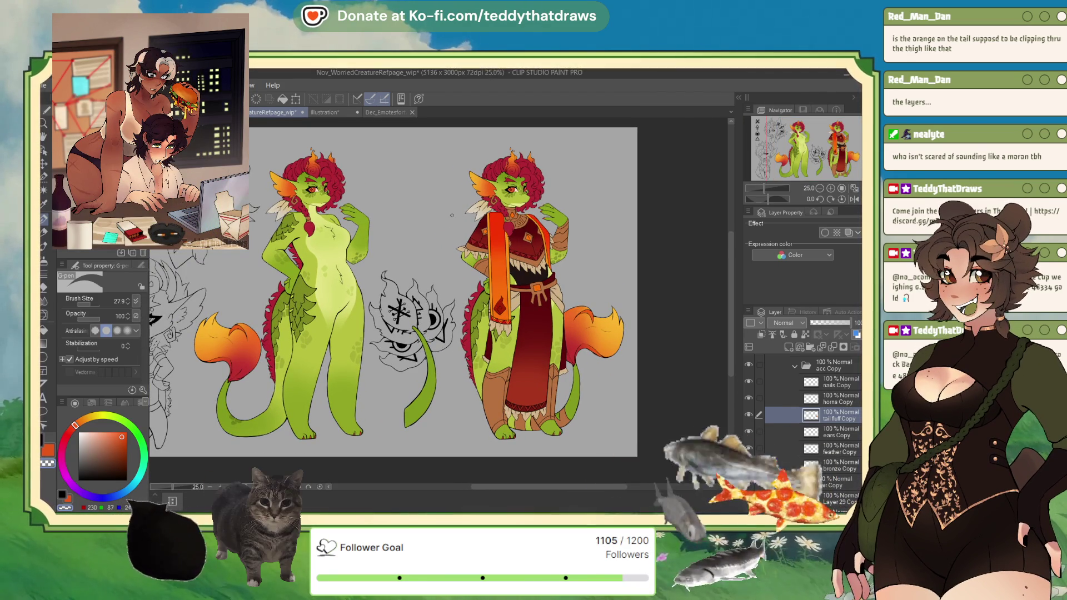
key(alt+Tab)
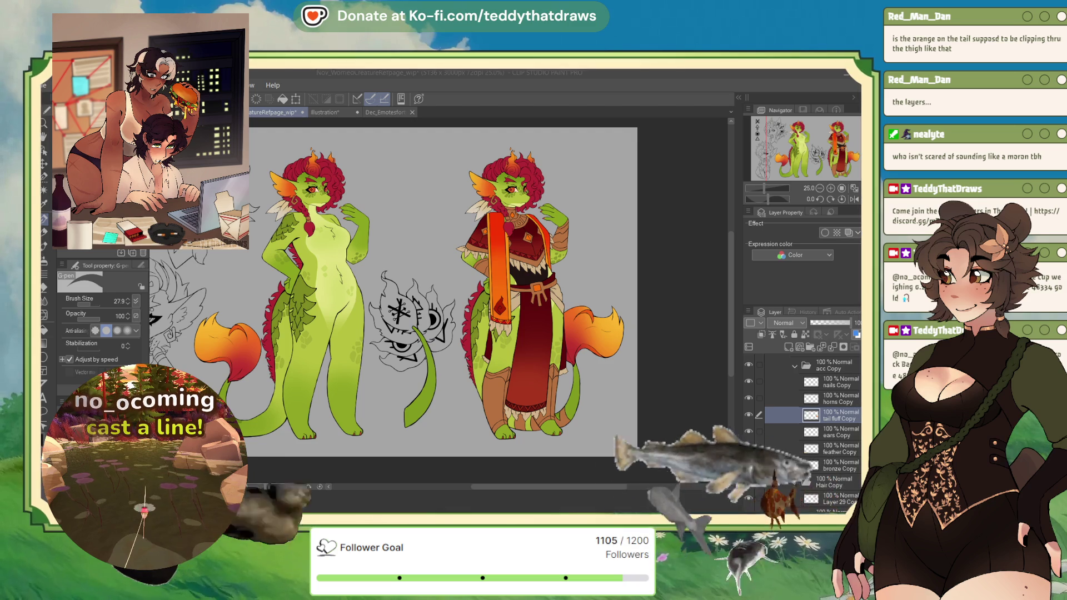
Collapse the acc Copy and Clothes layer folders in the Layer palette.
click(809, 368)
click(807, 367)
scroll(831, 402, up, 3)
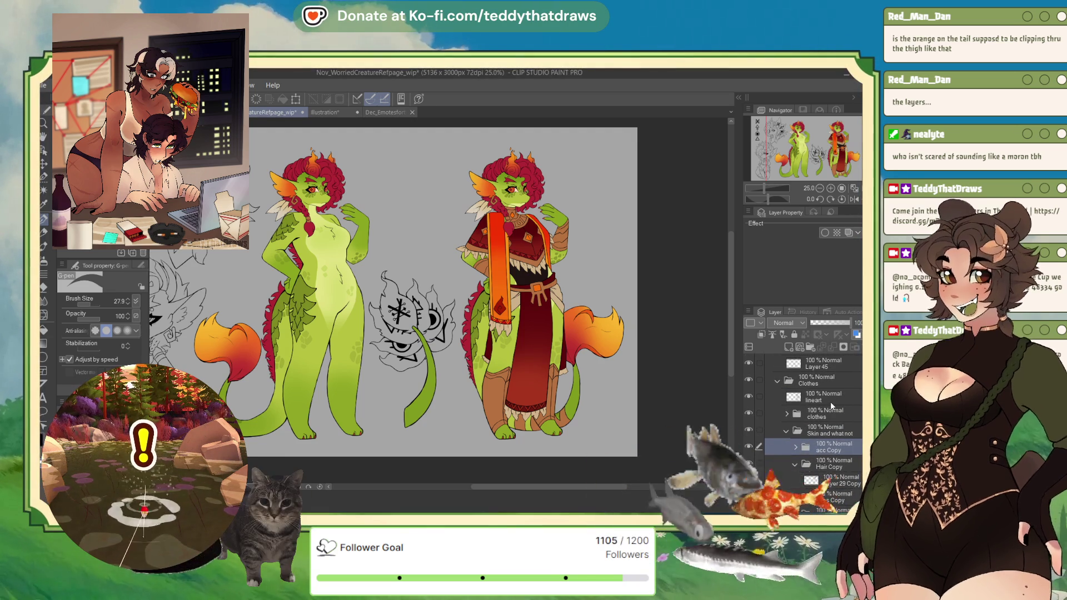
click(826, 431)
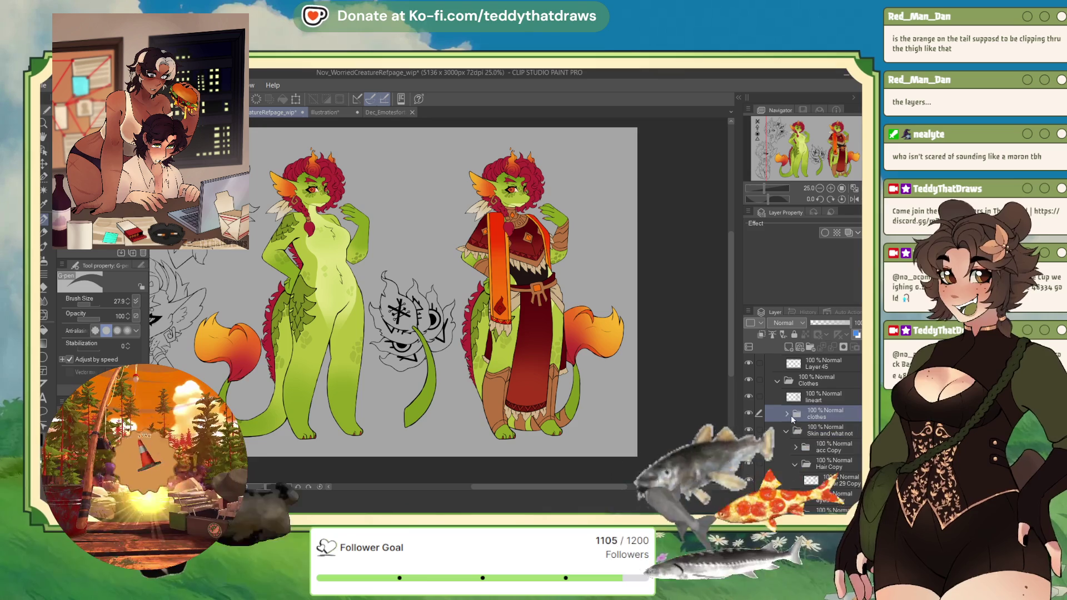
click(820, 414)
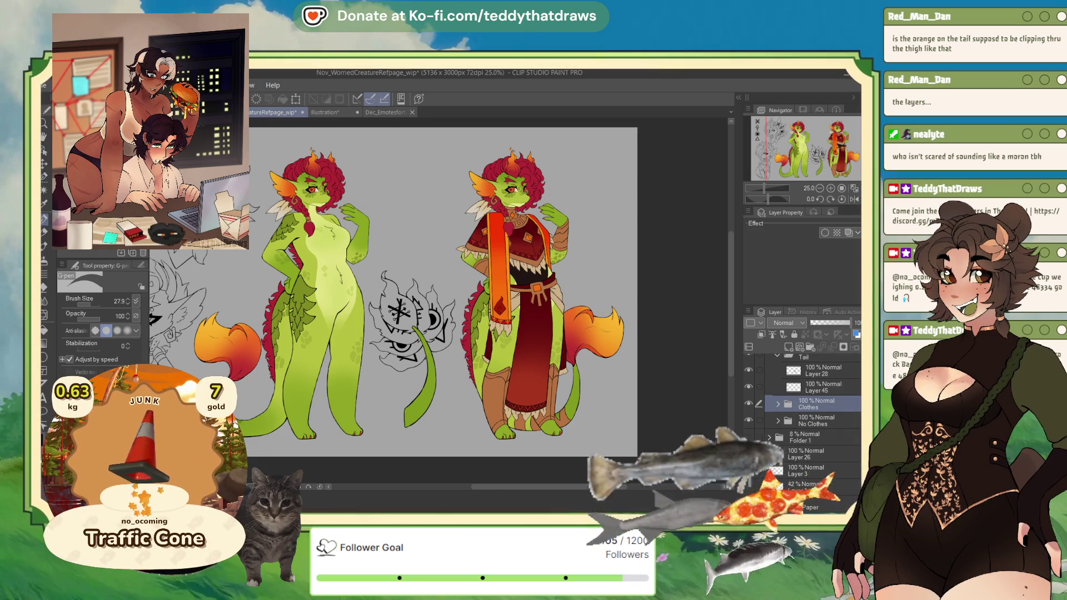
click(777, 382)
Make Layer 28 in the Tail group the working layer and zoom in on the leaf sketch.
click(817, 404)
scroll(499, 366, up, 2)
scroll(499, 366, up, 1)
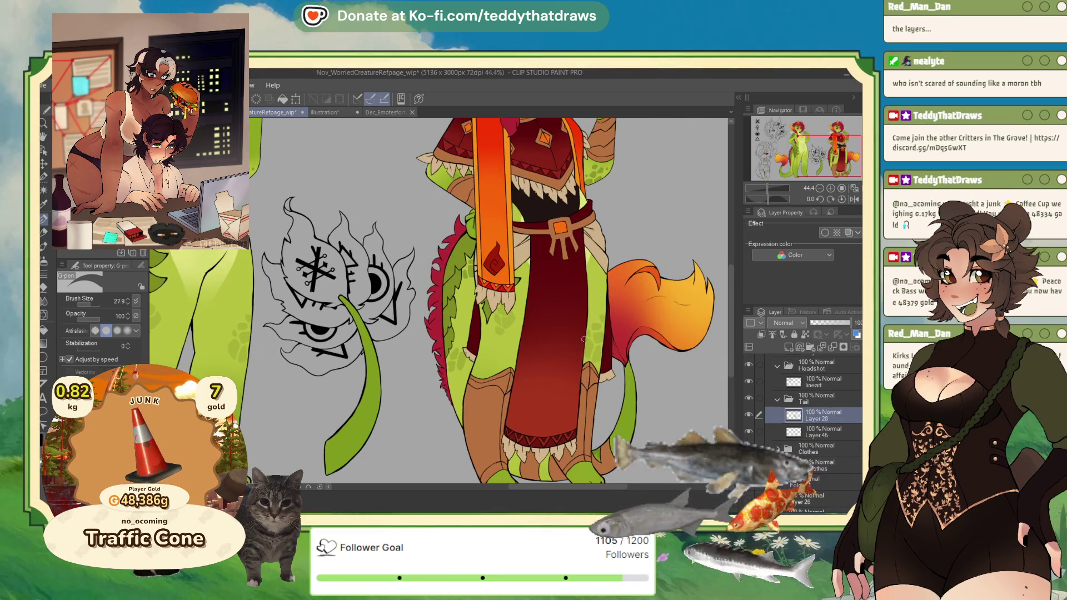
scroll(367, 306, up, 1)
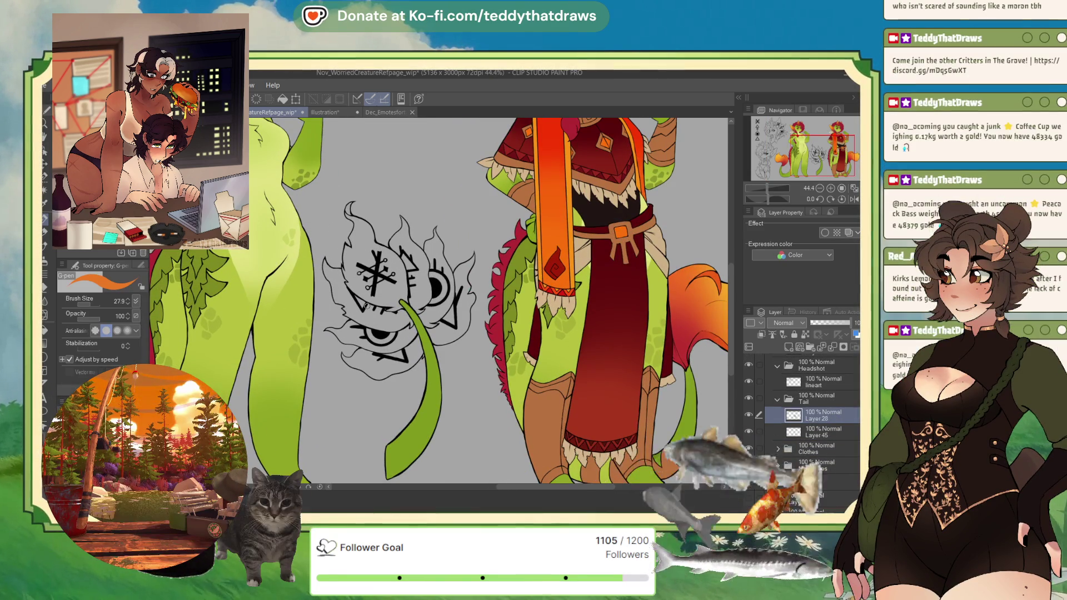
Auto-select the enclosed interior areas of the leaf sketch, including the lower eye and right flame.
key(g)
click(387, 296)
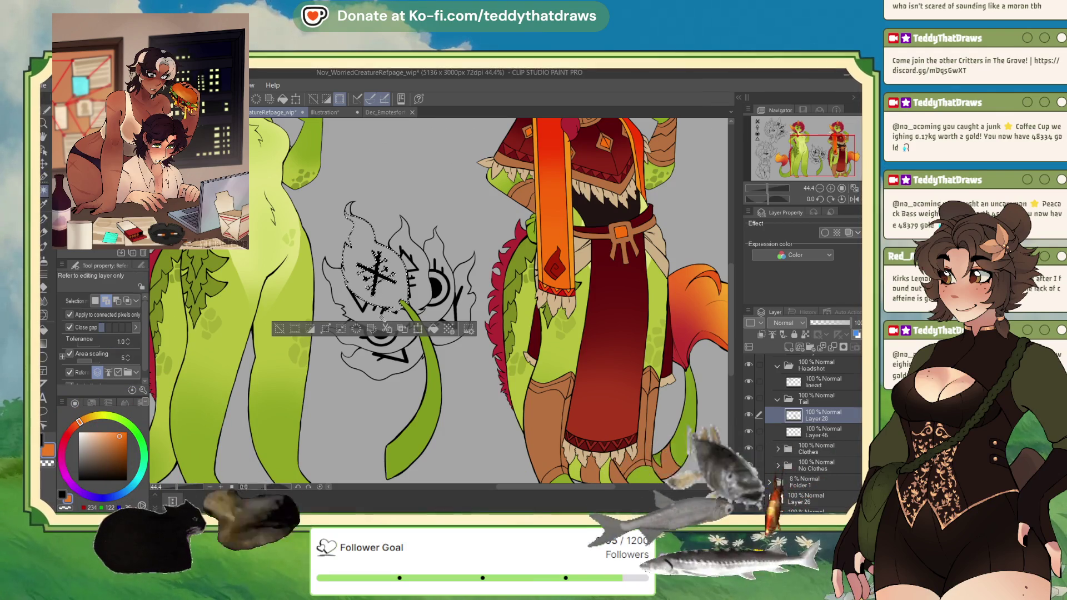
click(384, 333)
click(411, 340)
click(384, 364)
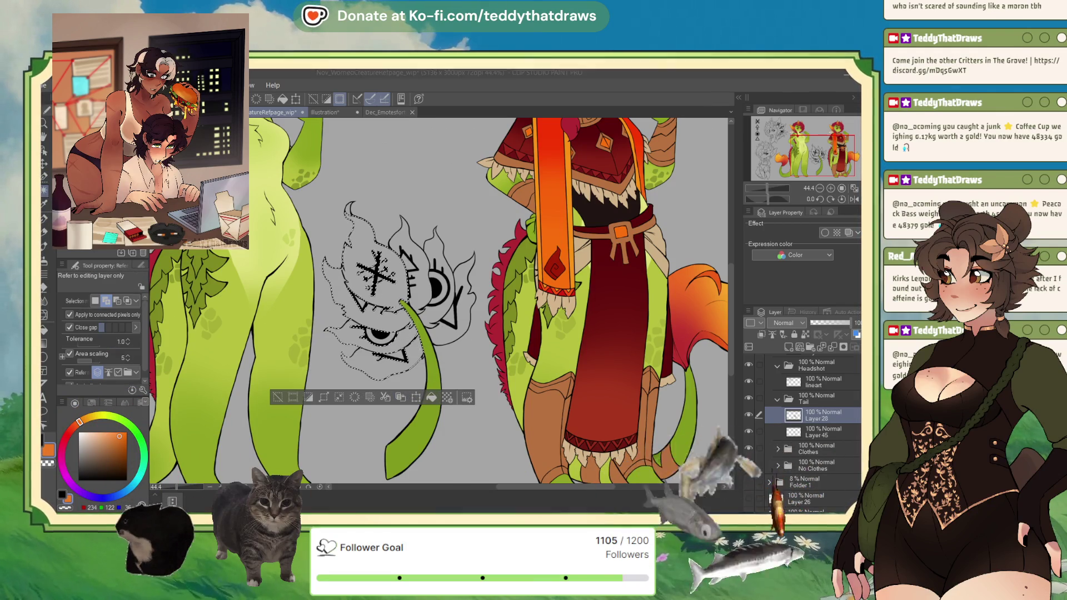
click(432, 323)
click(458, 292)
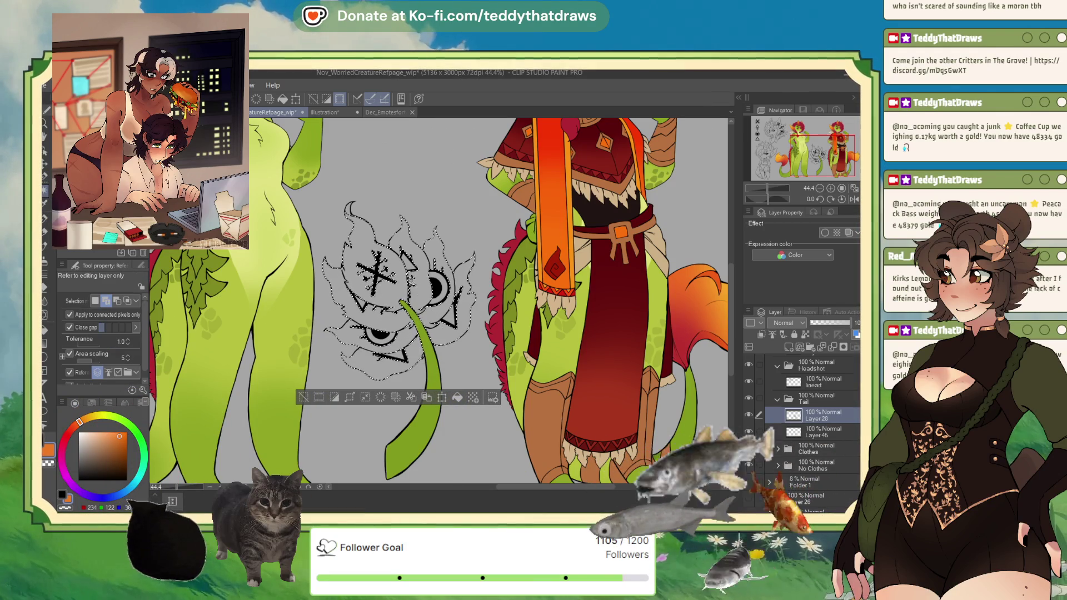
With the Selection pen at size 50, paint the leaf's eye areas into the selection.
key(m)
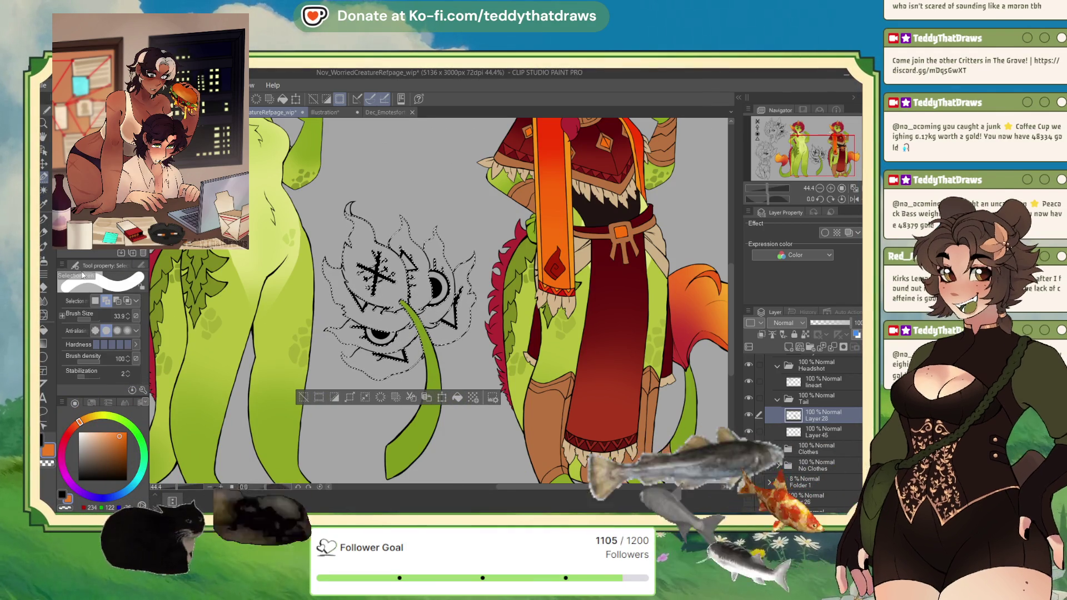
drag(93, 325, 119, 318)
mouse_move(361, 261)
mouse_down()
mouse_move(384, 289)
mouse_move(366, 245)
mouse_up()
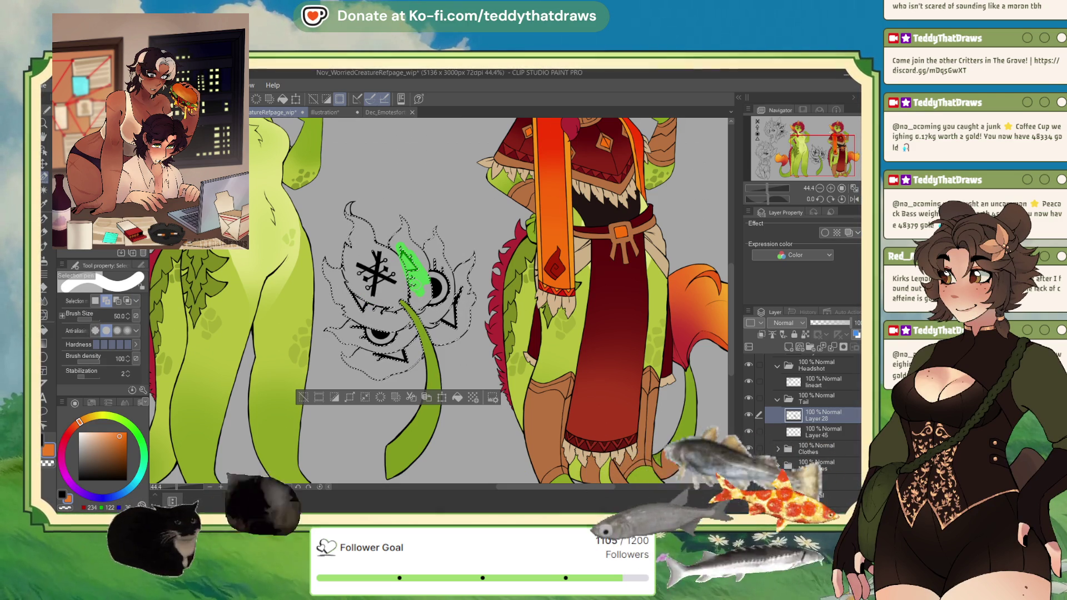
drag(435, 267, 441, 295)
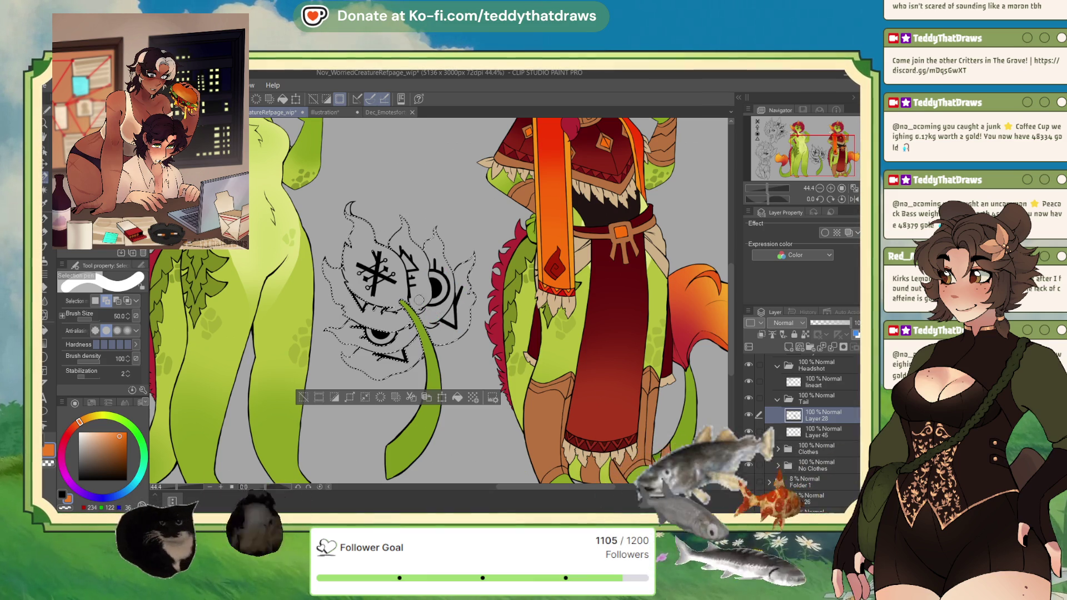
drag(373, 287, 389, 328)
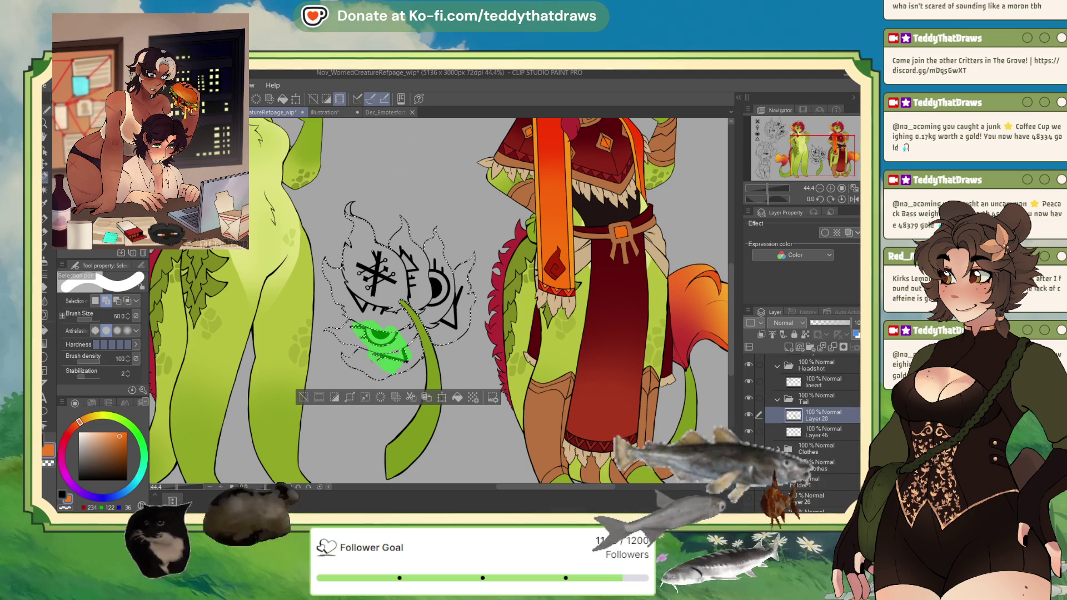
drag(406, 360, 407, 359)
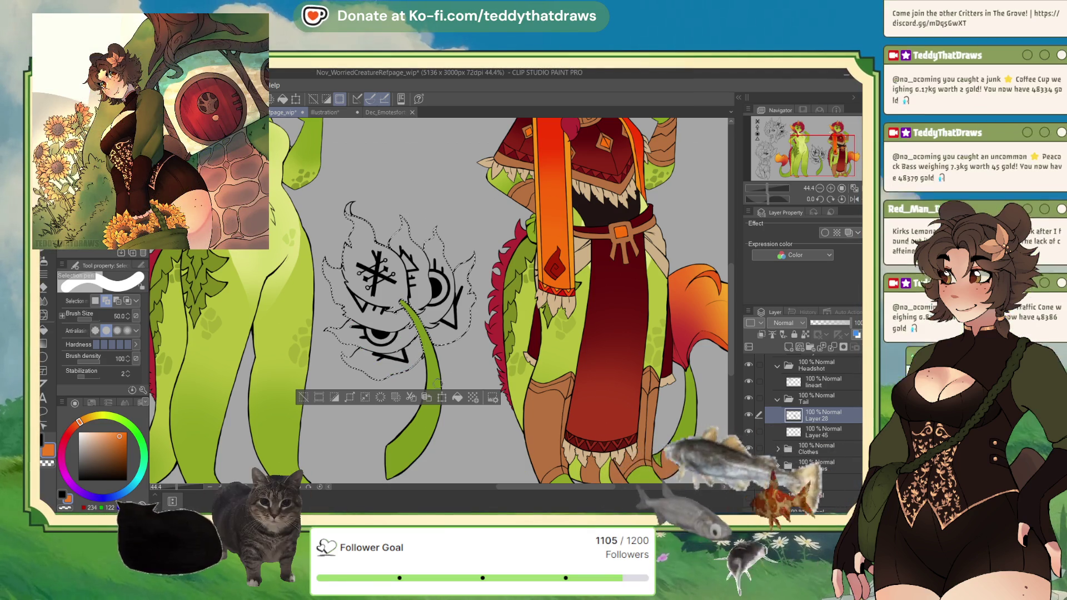
Fill the leaf selection with orange and deselect.
click(458, 398)
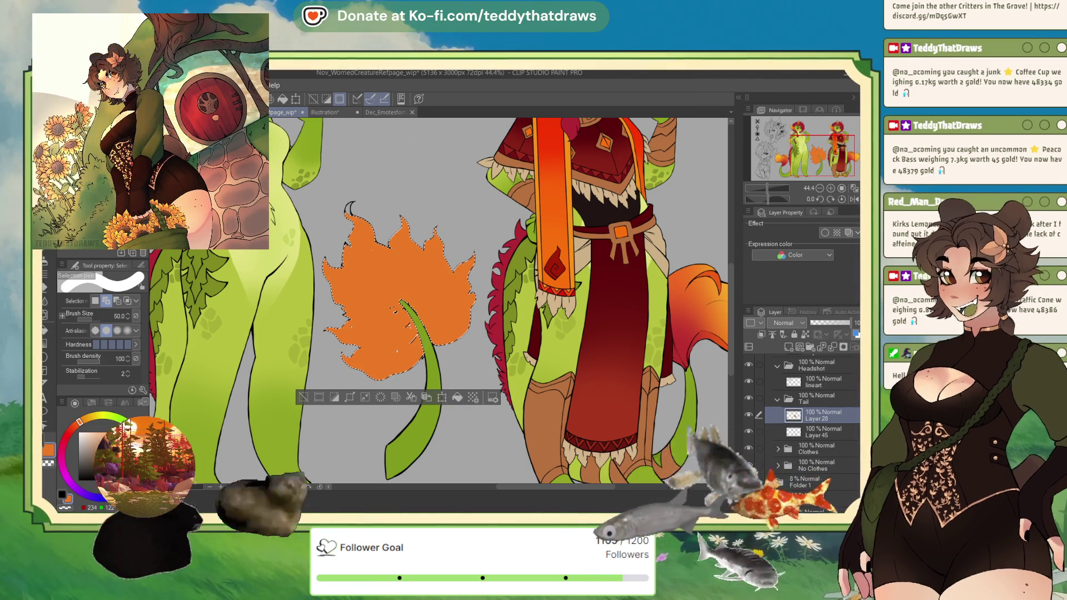
key(ctrl+z)
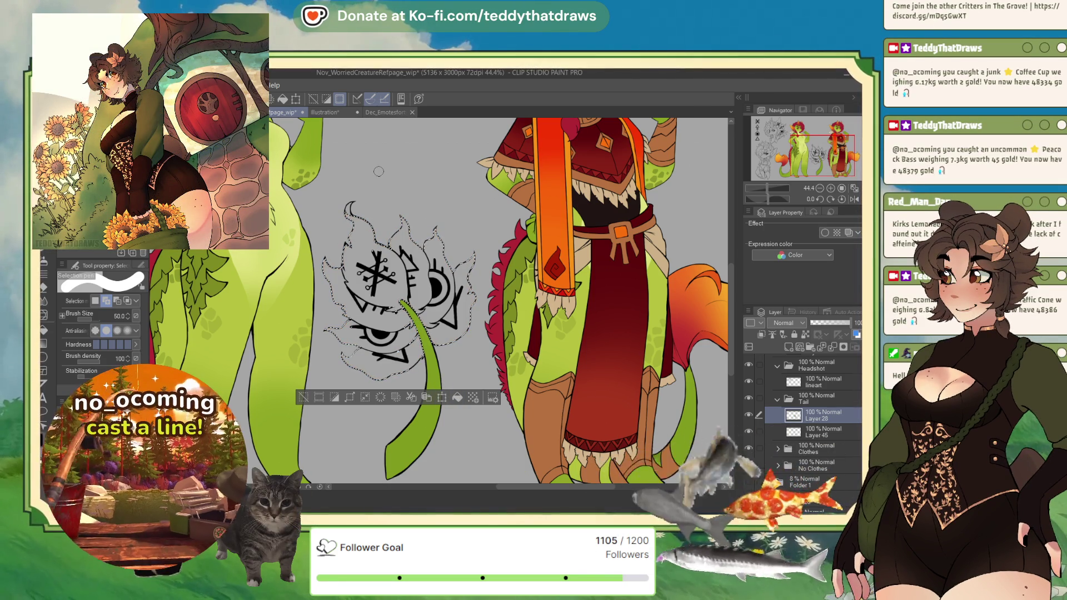
click(458, 397)
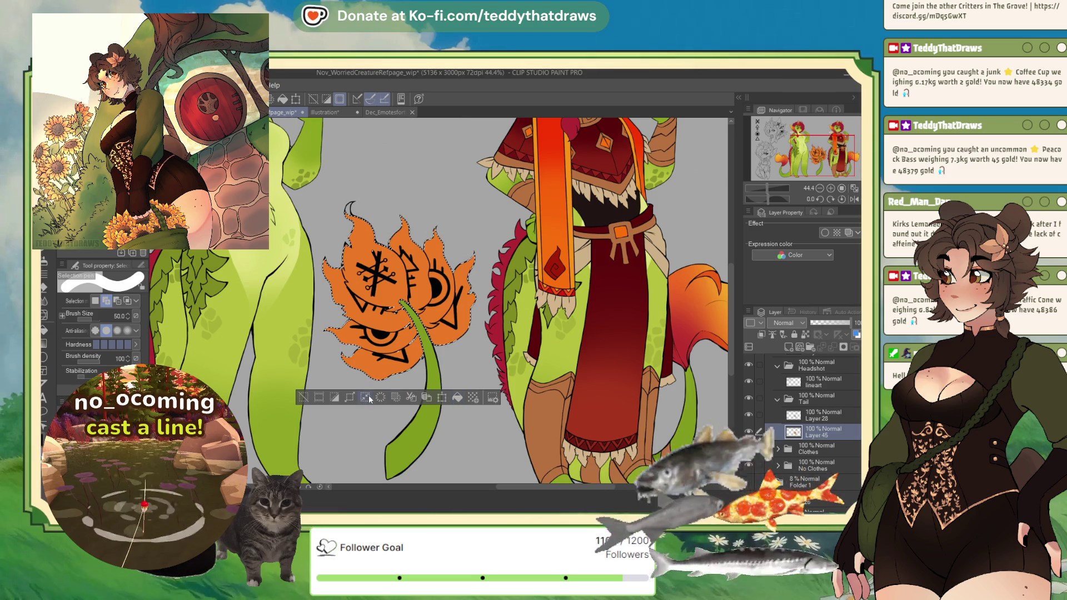
key(ctrl+d)
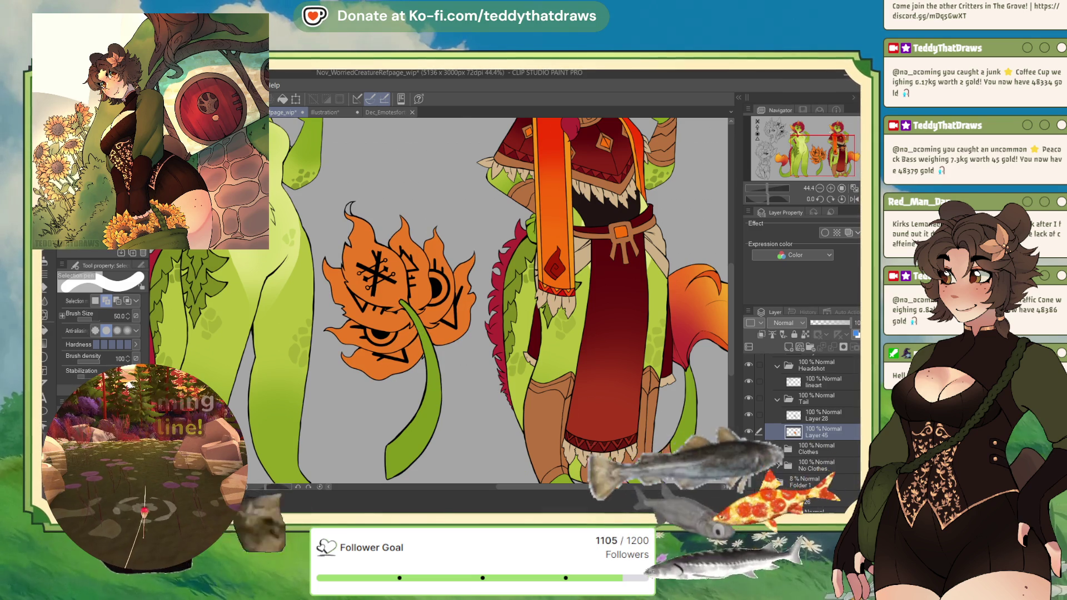
Select part of the orange leaf again with Auto select and the Selection pen.
key(w)
click(400, 290)
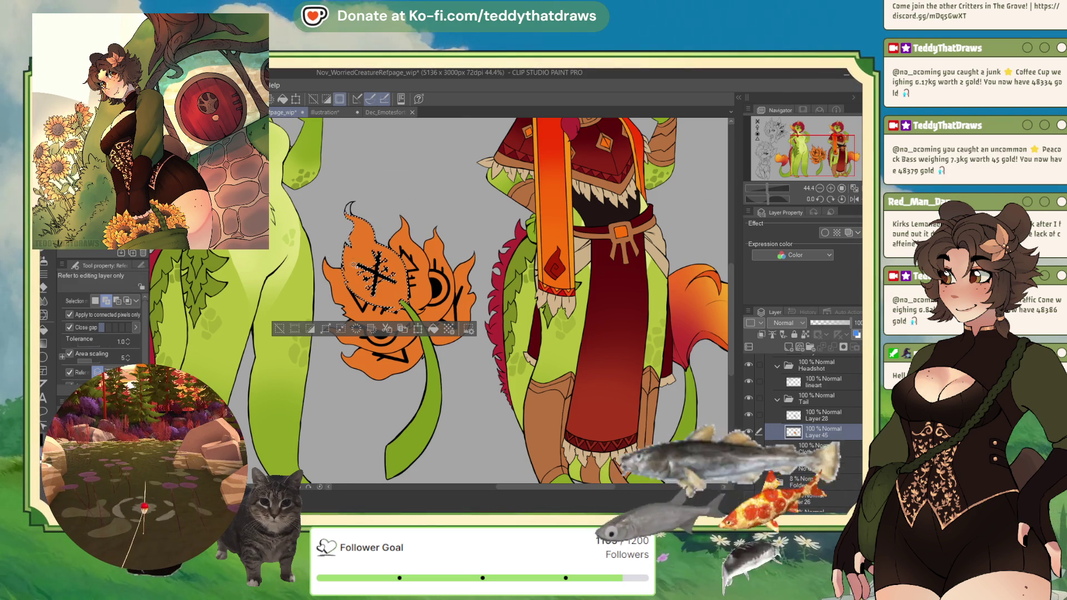
key(m)
mouse_move(357, 258)
mouse_down()
mouse_move(373, 289)
mouse_move(389, 264)
mouse_move(361, 281)
mouse_move(386, 295)
mouse_move(404, 269)
mouse_up()
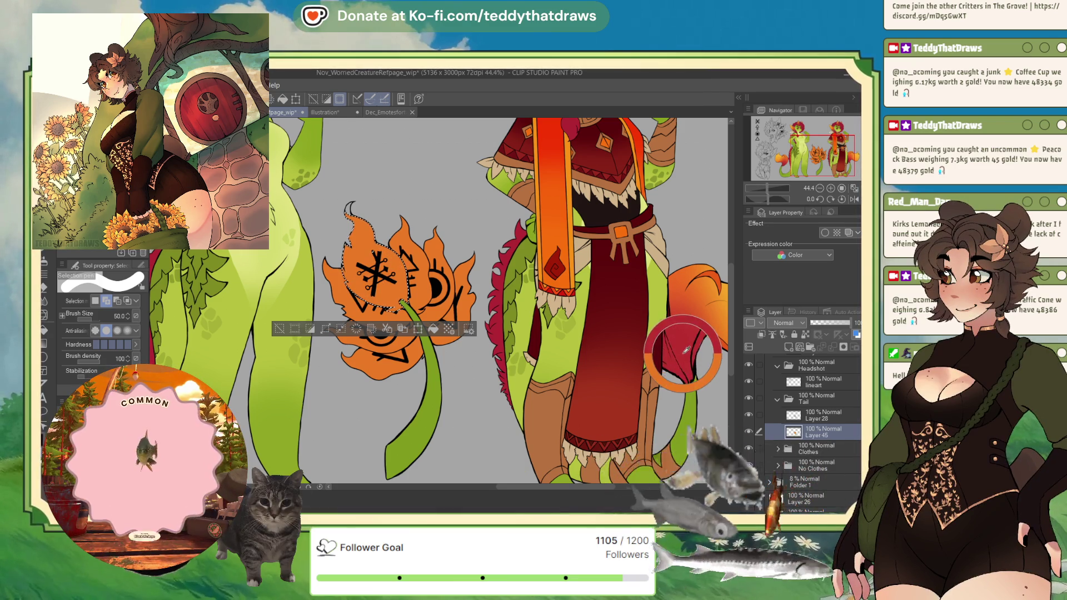
Switch to an enlarged Soft airbrush and pick yellow-orange from the tail, keeping the leaf selection.
click(47, 265)
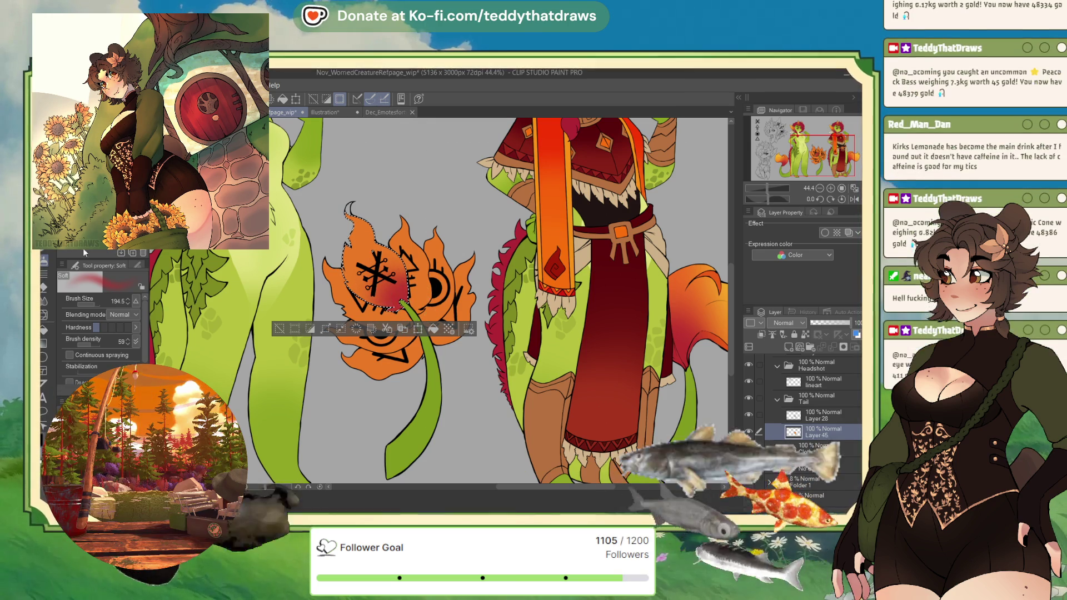
drag(97, 304, 118, 303)
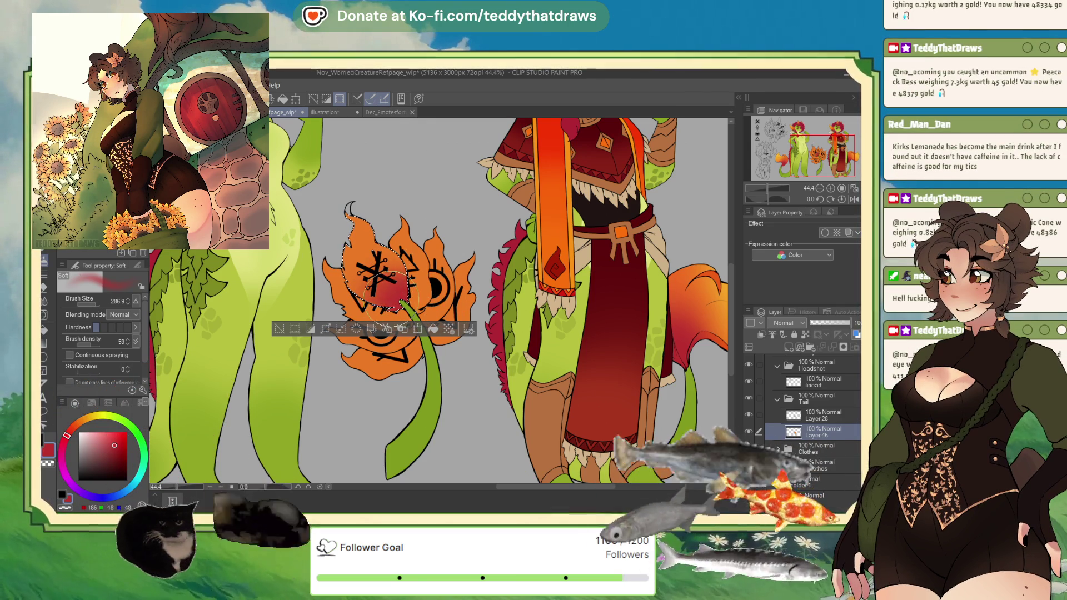
click(445, 329)
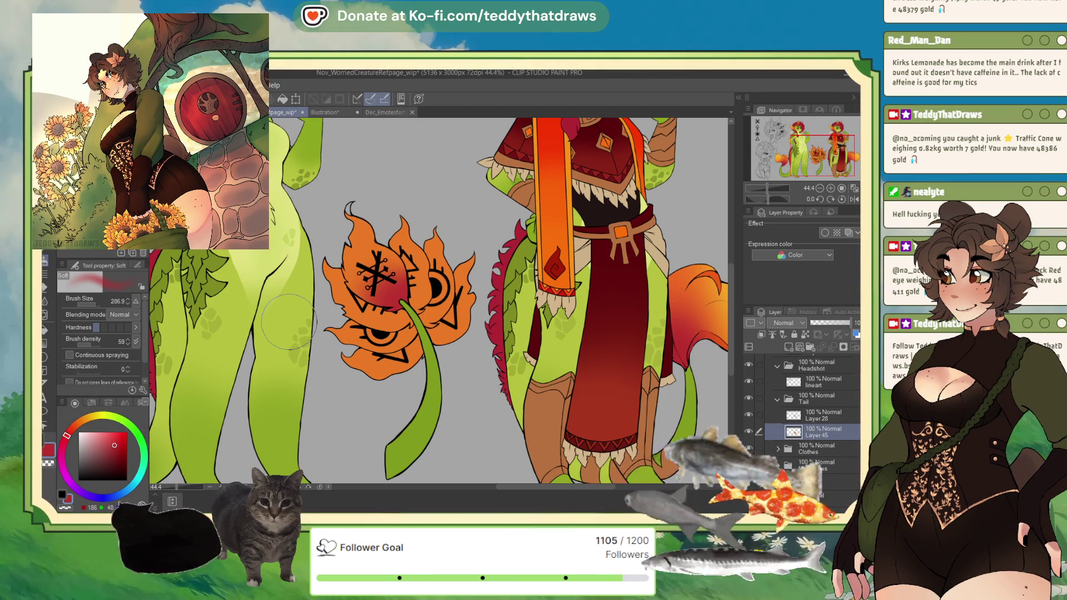
key(ctrl+z)
drag(829, 146, 839, 144)
alt+click(659, 324)
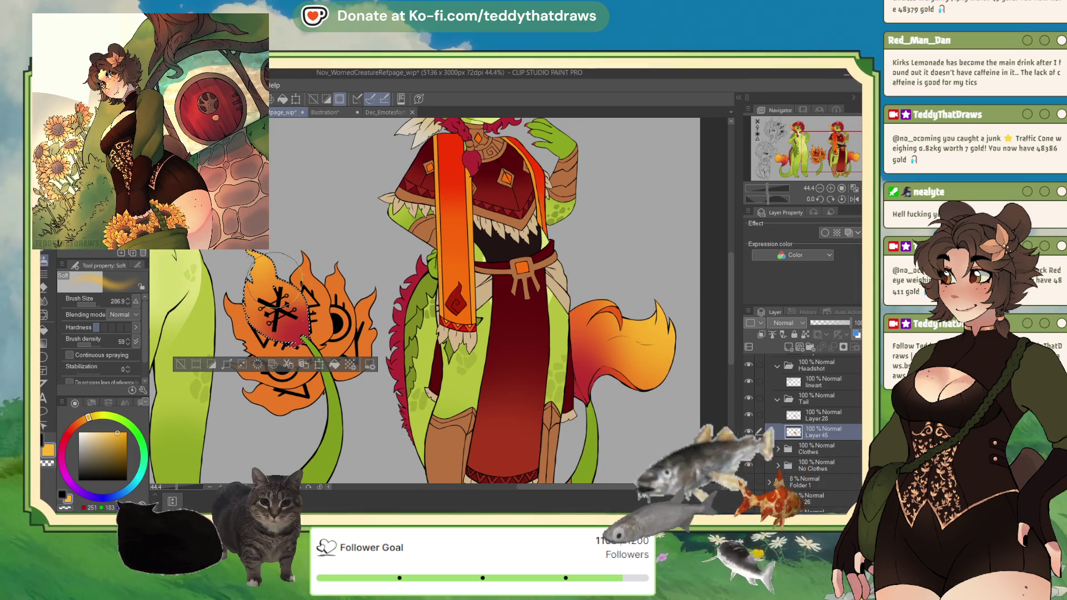
Set the drawing colour back to red and auto-select the flower's upper petal.
click(181, 365)
key(g)
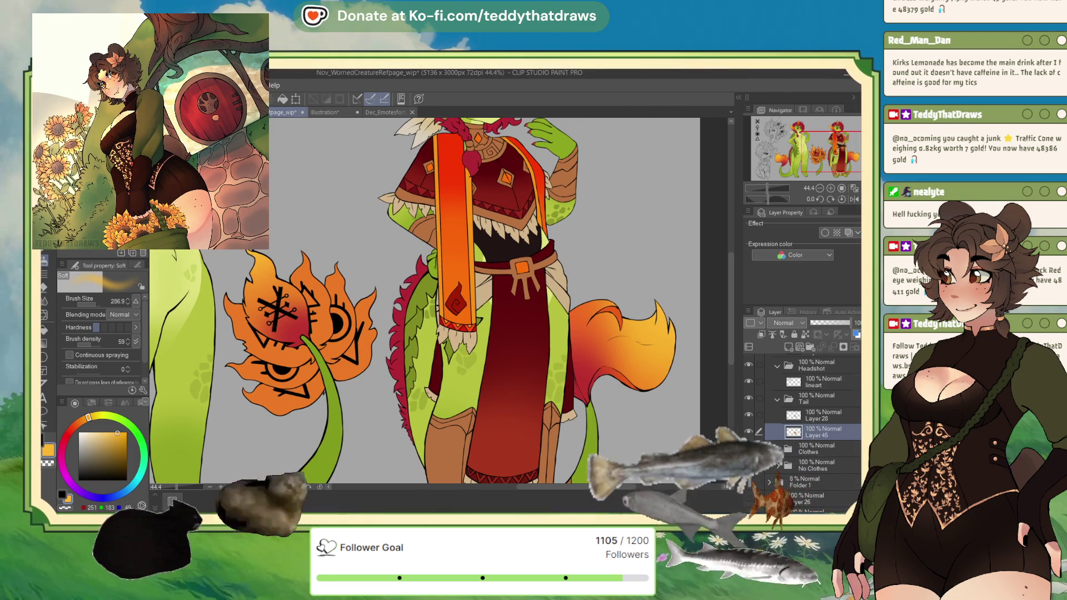
key(ctrl+a)
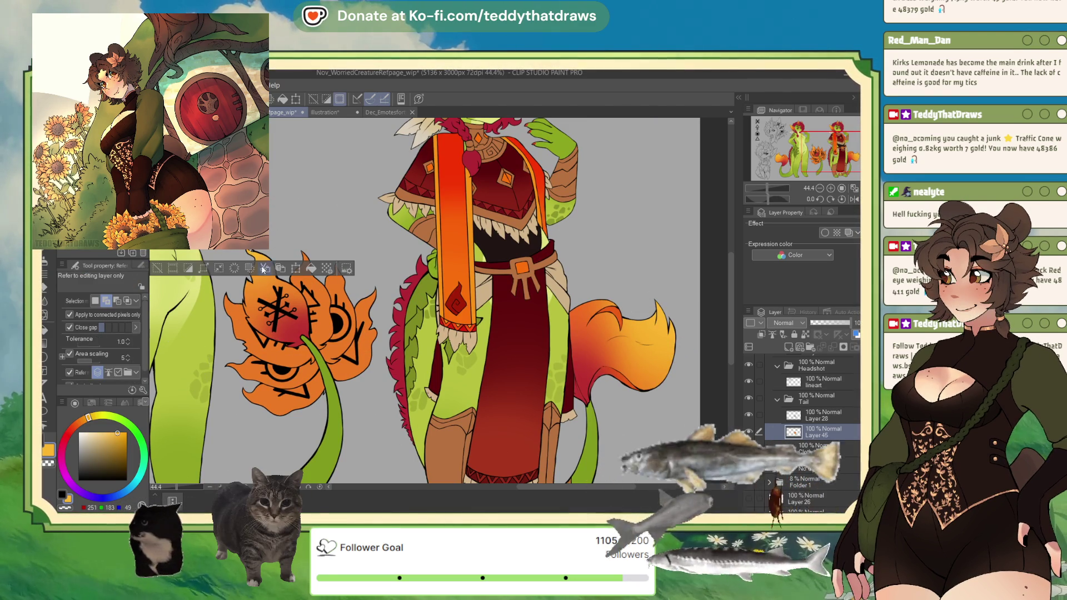
alt+click(295, 329)
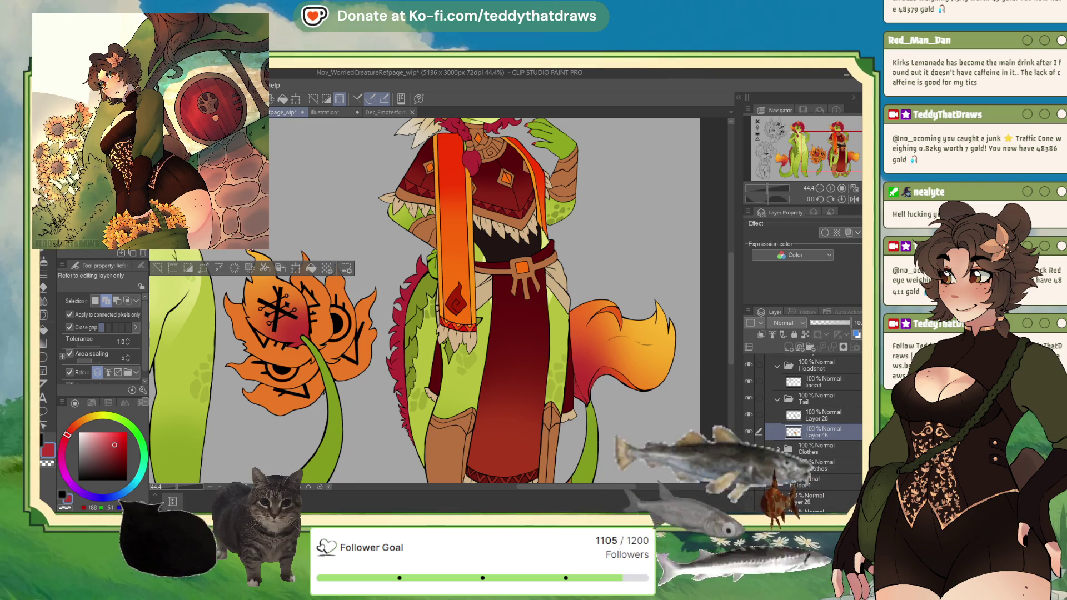
click(325, 292)
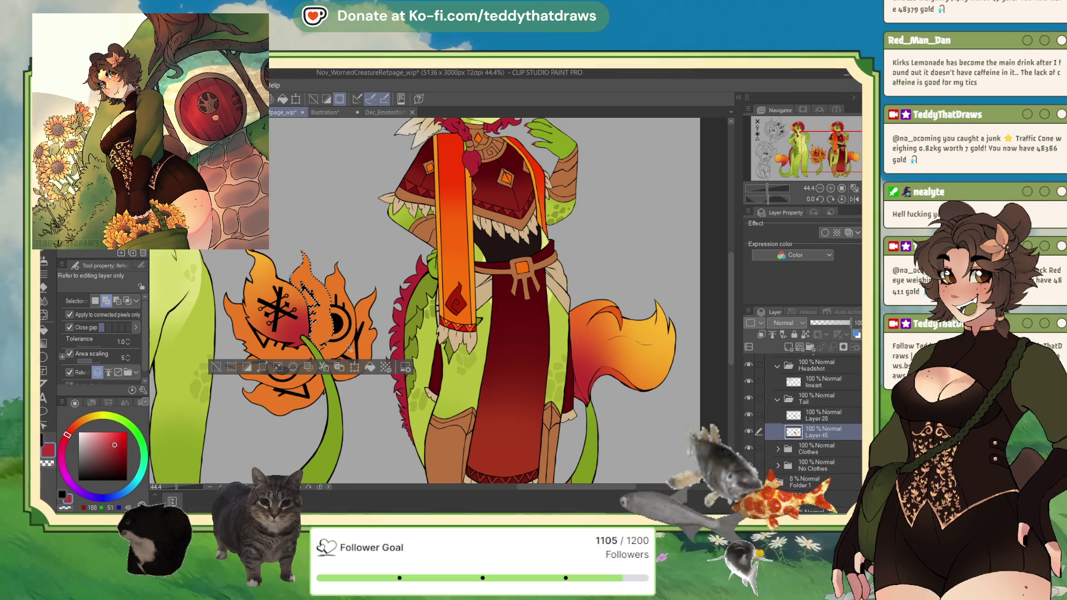
Spray red shading inside the upper petal, sample orange from the flower, and deselect.
key(b)
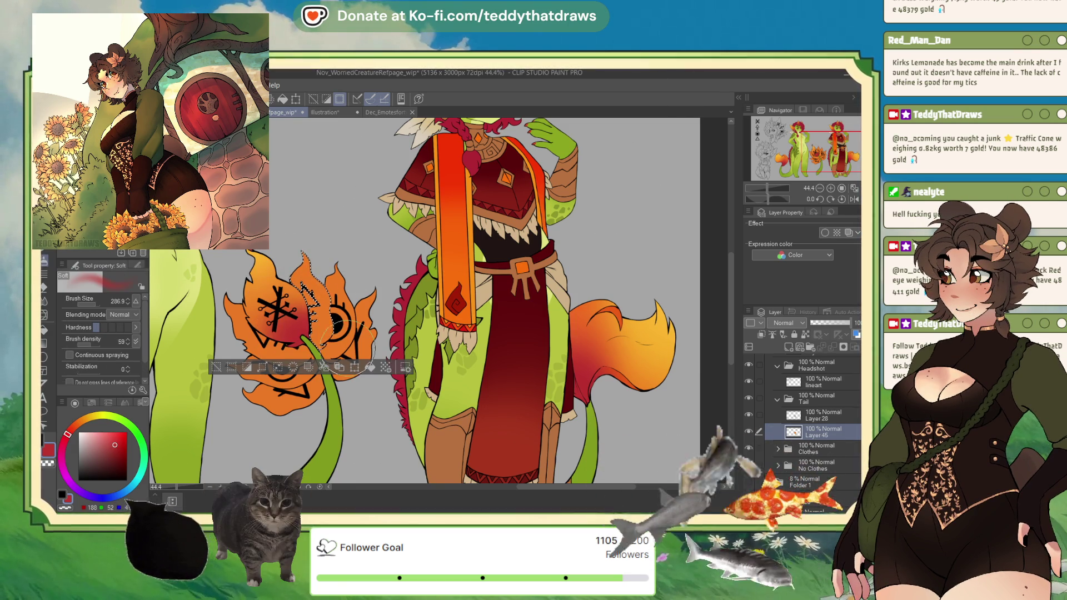
drag(334, 327, 303, 332)
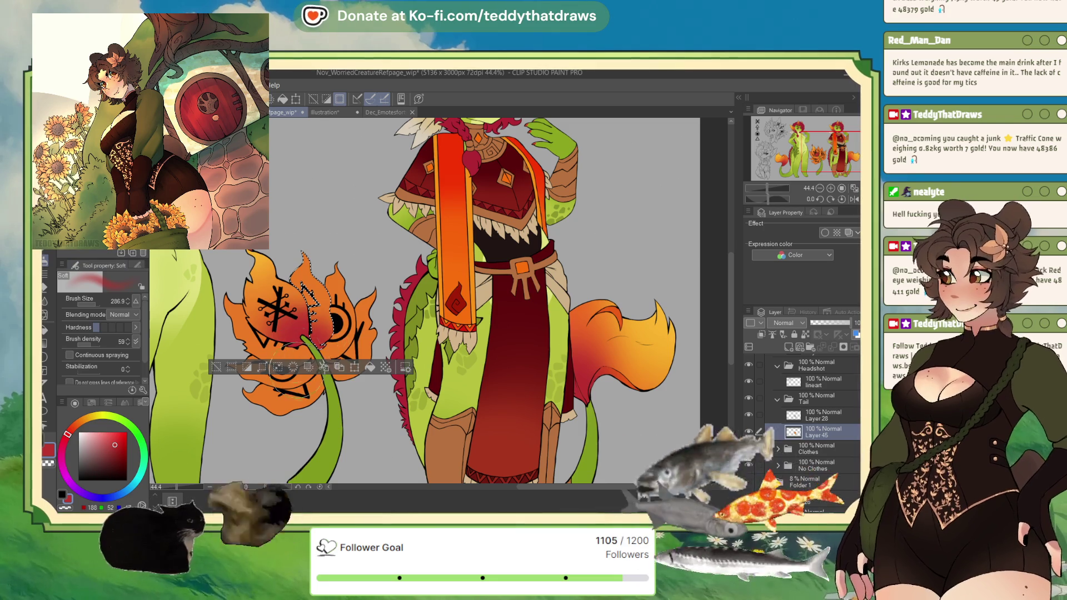
alt+click(261, 257)
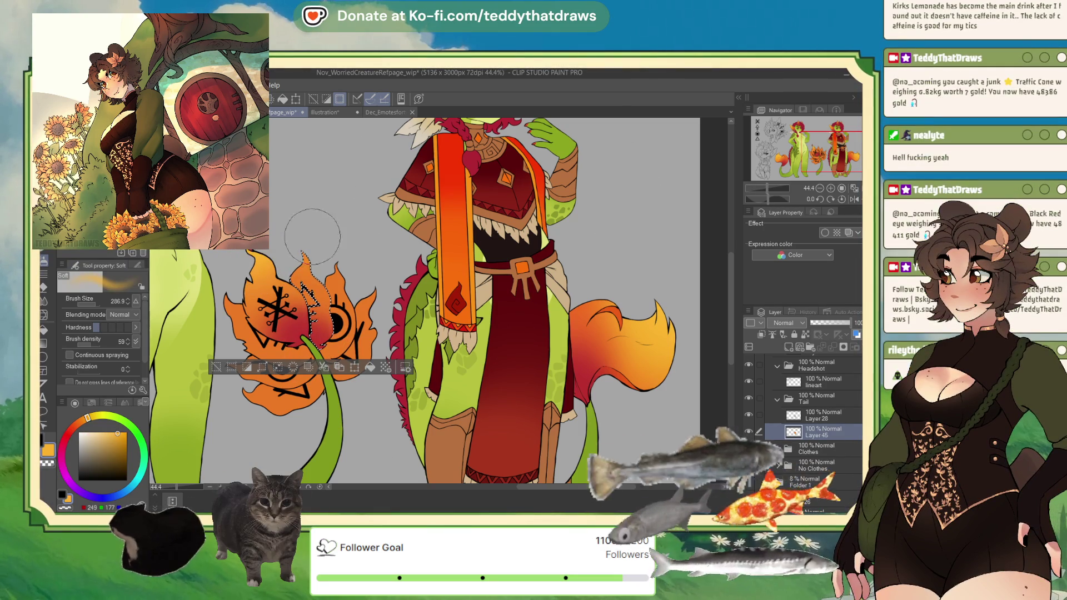
key(ctrl+d)
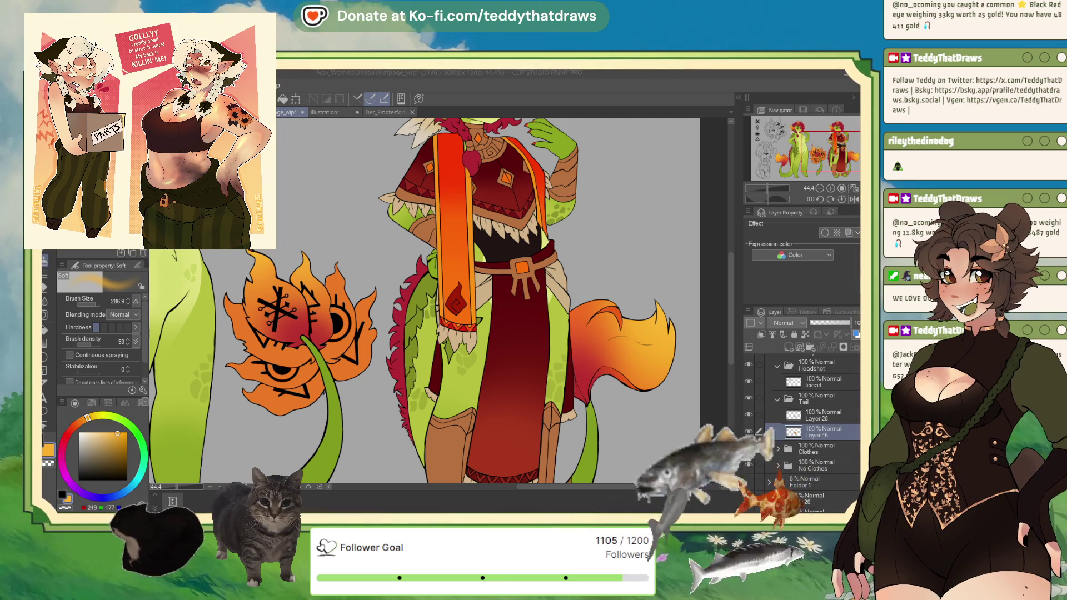
Auto-select the flat-colour flower petal area.
key(w)
click(355, 314)
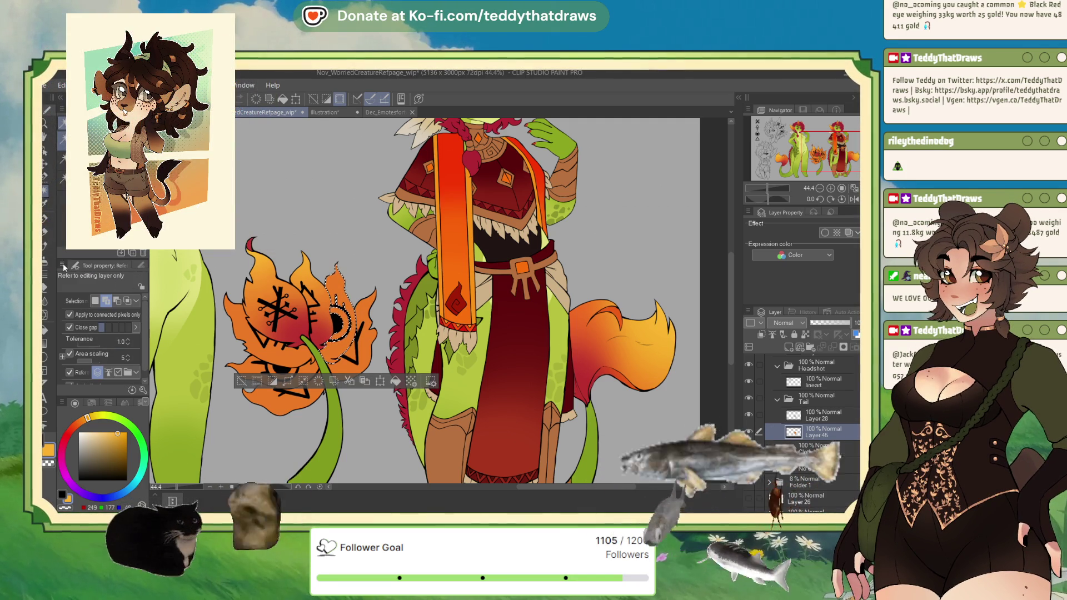
Spray red from the flower into the selected petal with the Soft airbrush, then deselect.
key(p)
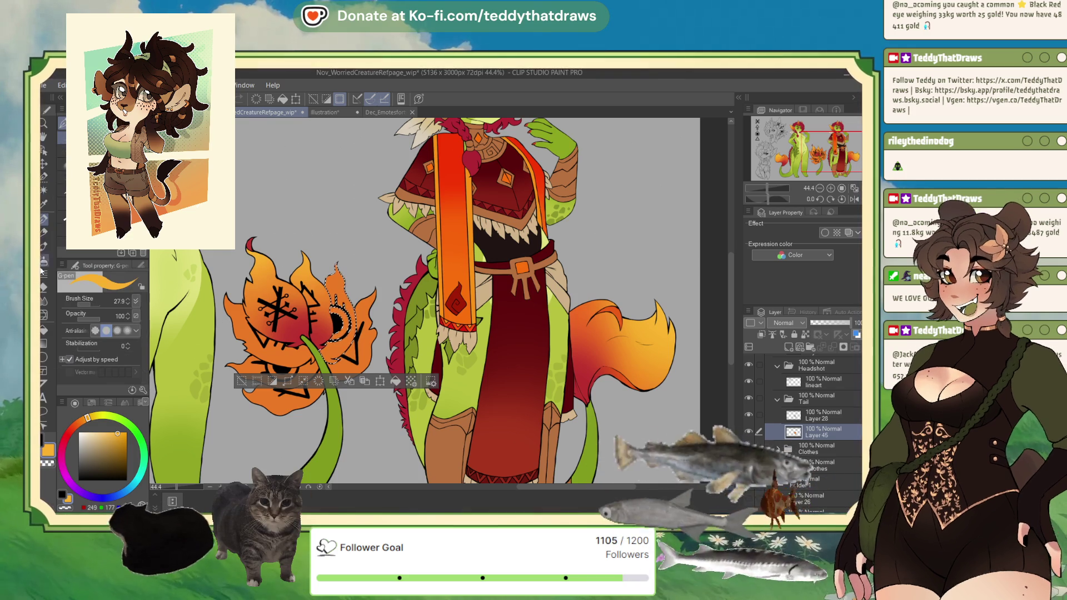
key(b)
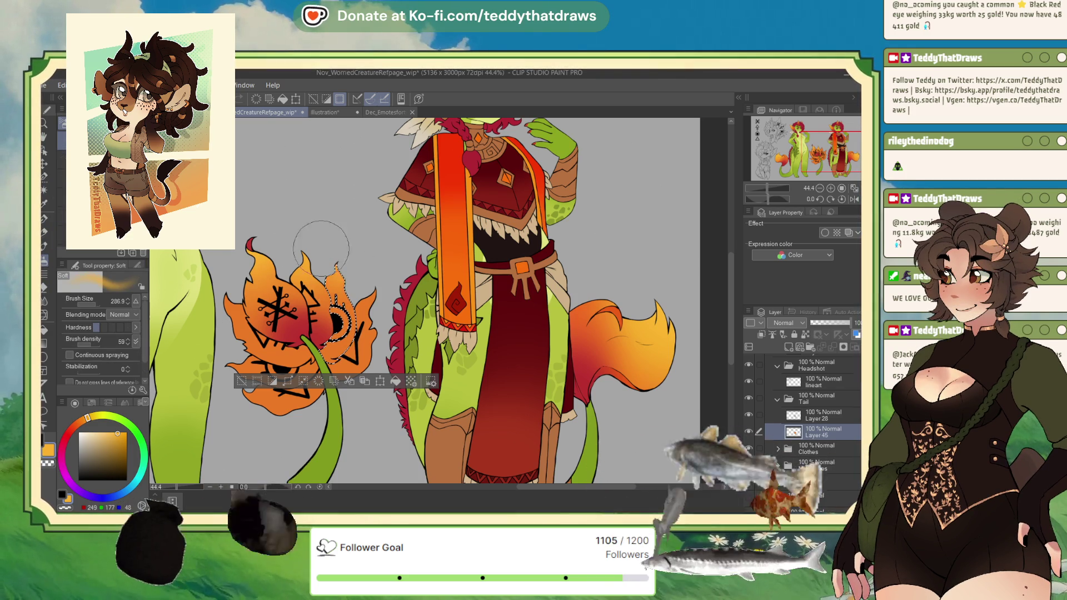
alt+click(318, 338)
drag(319, 342, 384, 370)
key(ctrl+d)
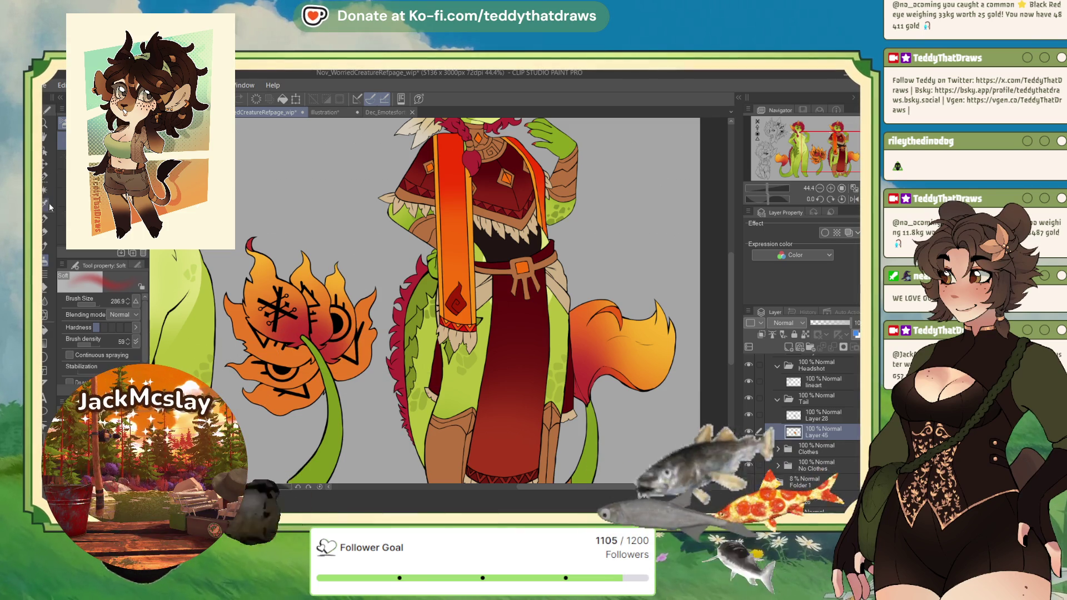
Select the lower-left petal, brighten the upper petal with orange, and deselect.
click(44, 190)
click(278, 324)
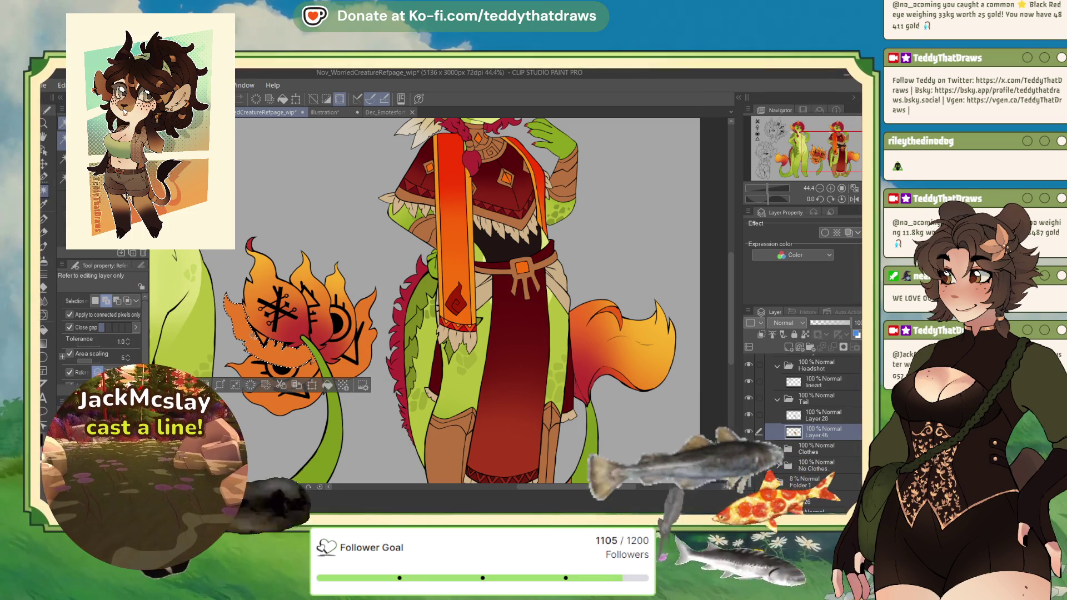
key(b)
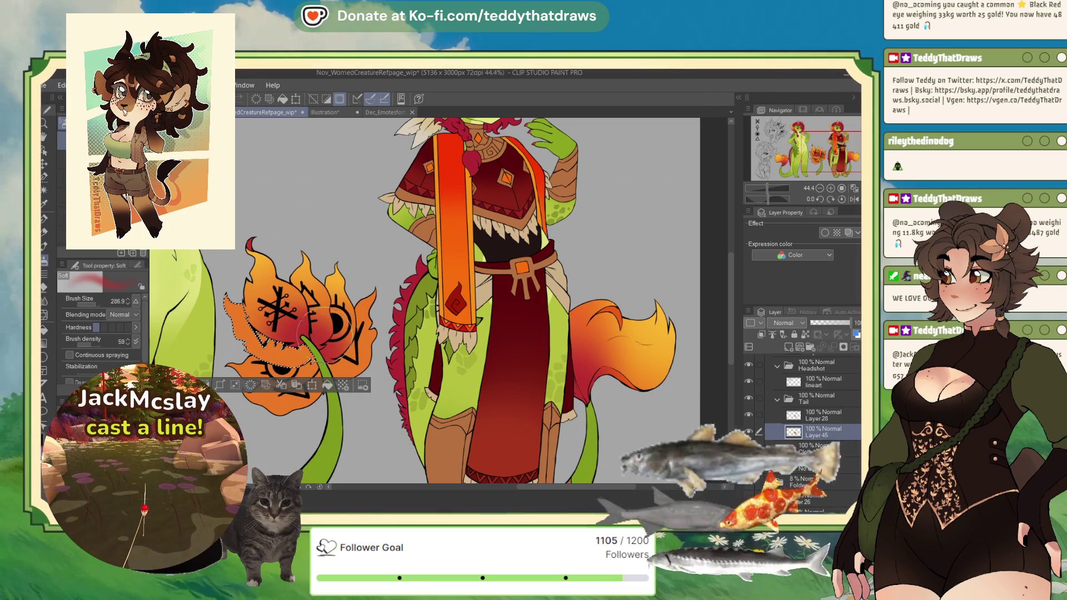
mouse_move(338, 294)
mouse_down()
mouse_move(334, 270)
mouse_move(347, 278)
mouse_move(317, 267)
mouse_up()
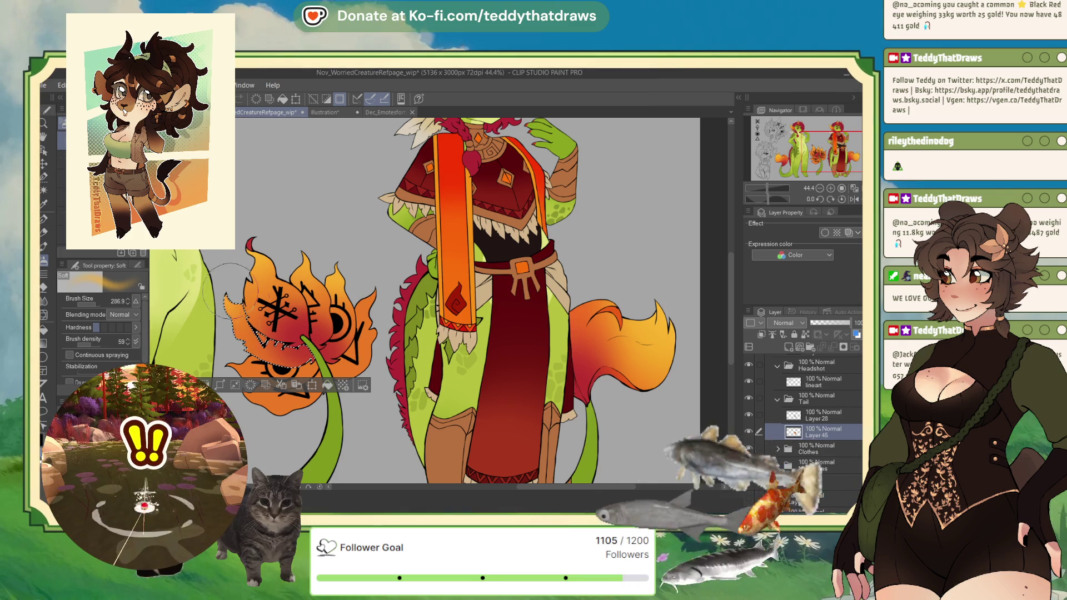
key(ctrl+d)
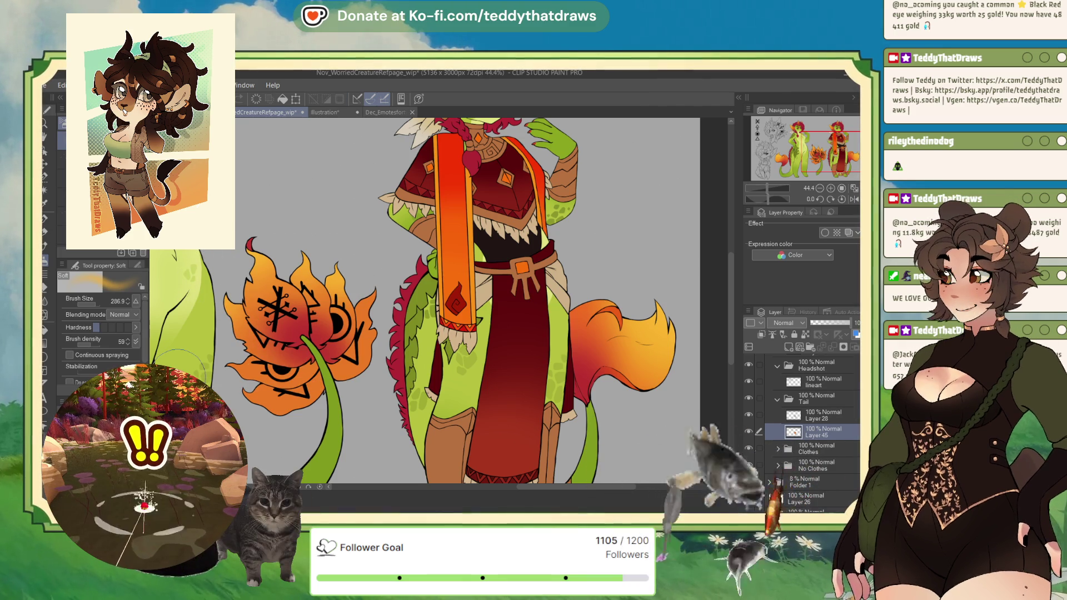
Select the lower petal and spray red shading across its centre, then deselect.
key(w)
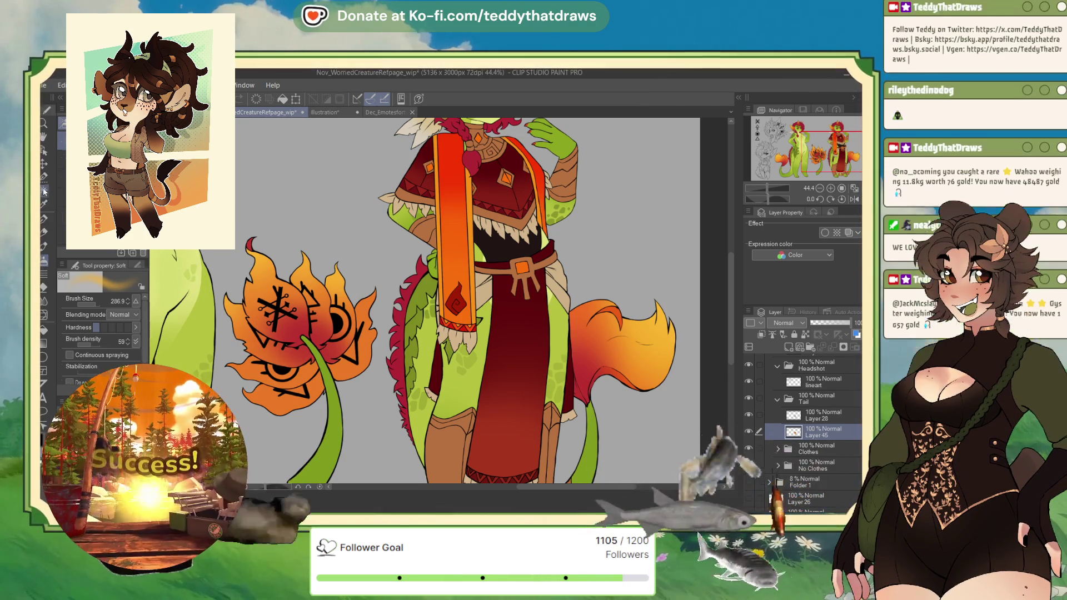
click(286, 366)
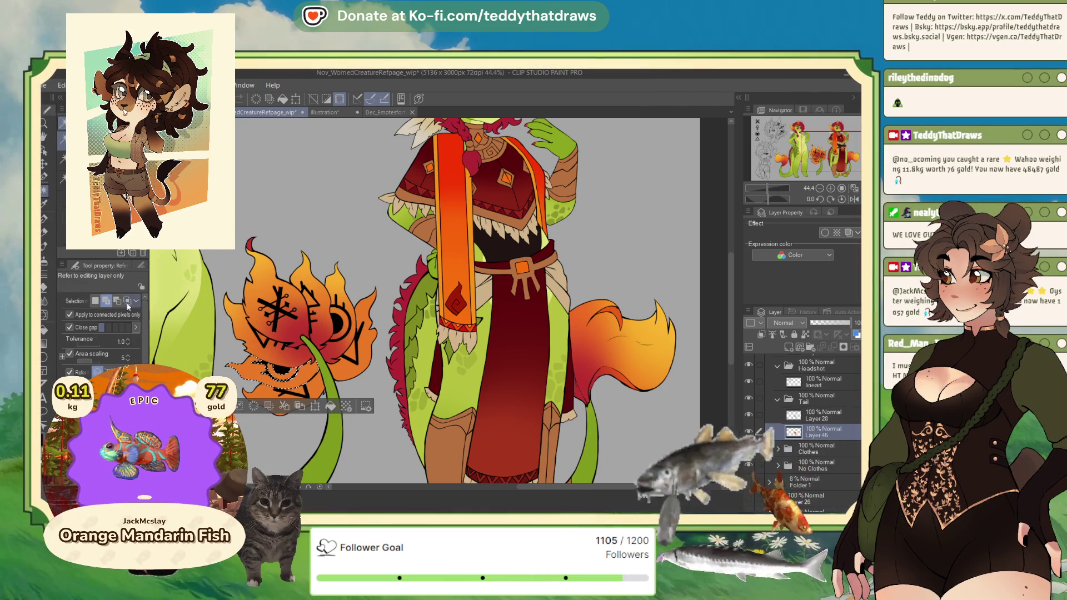
key(b)
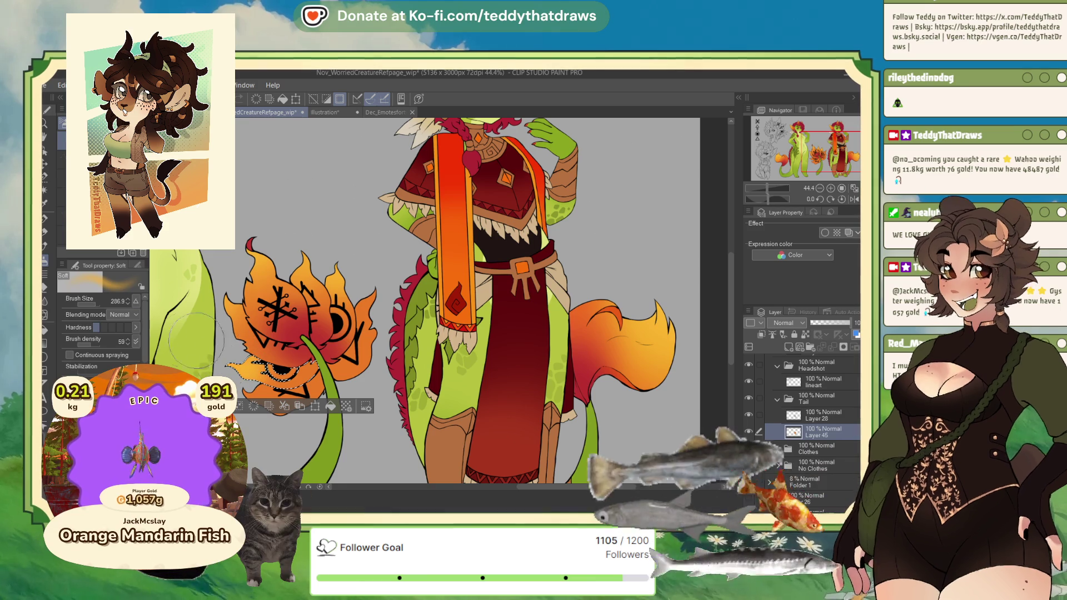
alt+click(309, 346)
mouse_move(310, 346)
mouse_down()
mouse_move(301, 334)
mouse_move(348, 361)
mouse_up()
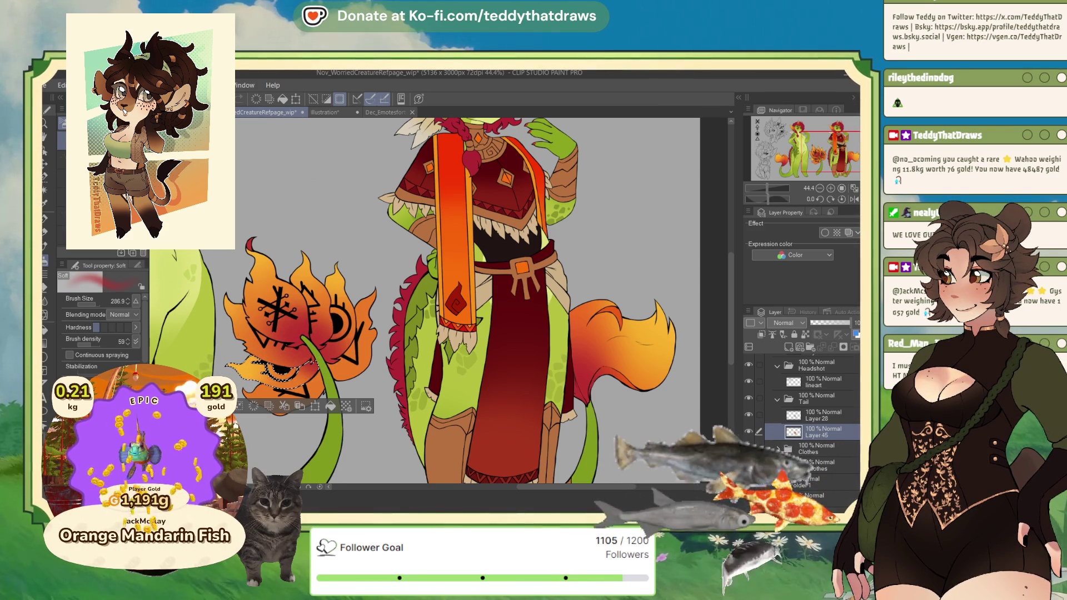
key(ctrl+d)
Select the right orange petal, sample orange for the airbrush, and deselect.
click(50, 192)
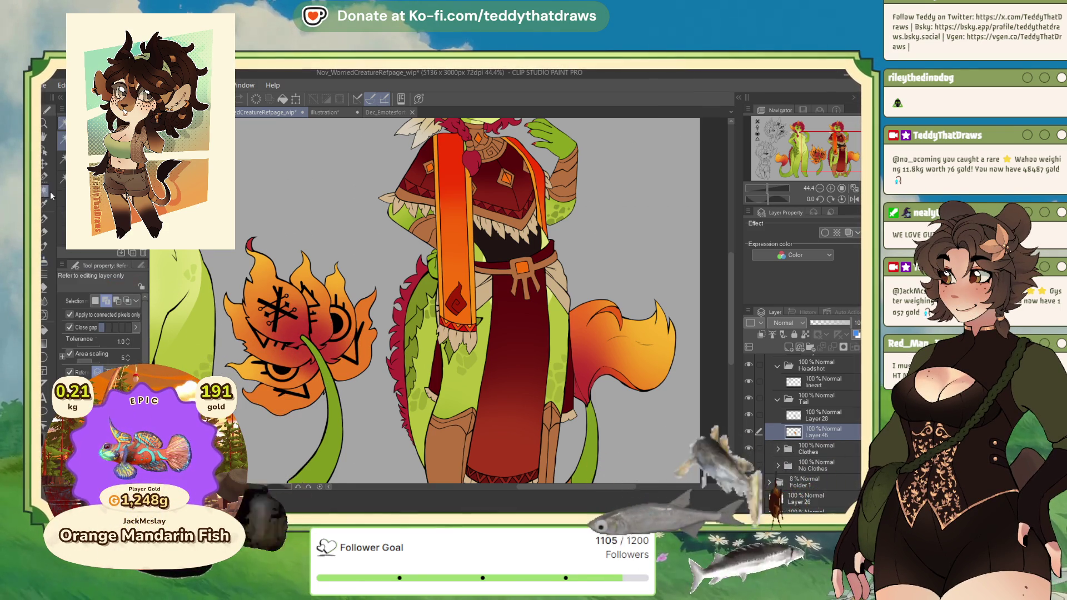
click(339, 368)
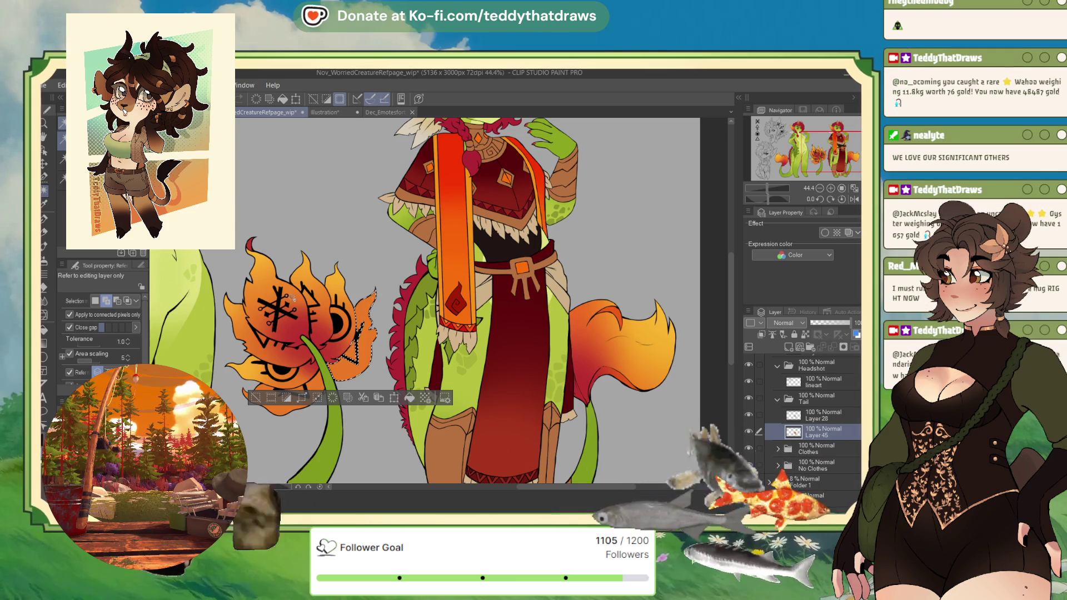
click(45, 260)
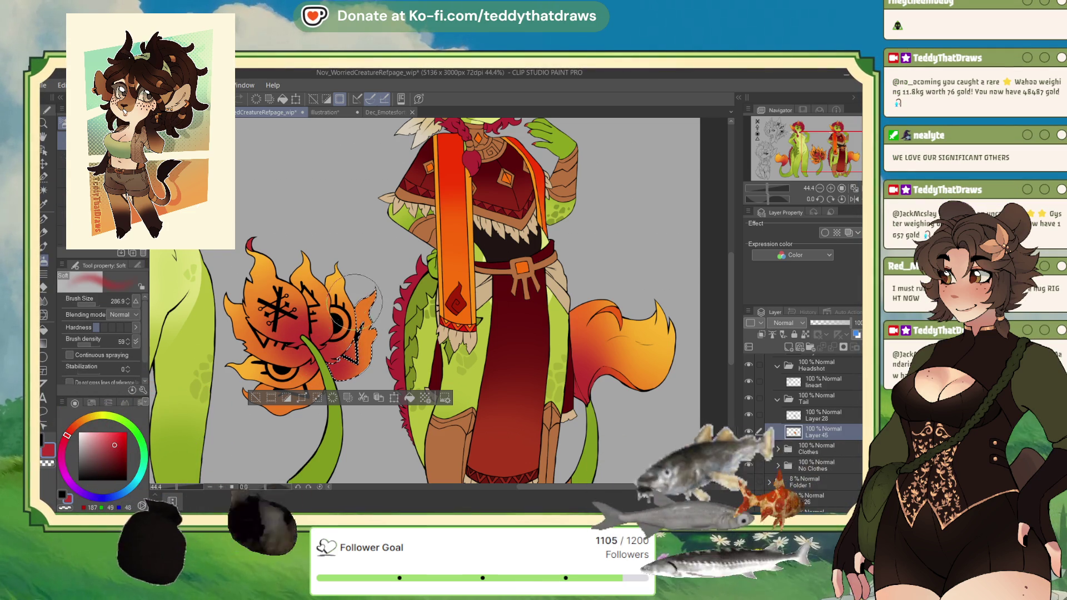
alt+click(336, 276)
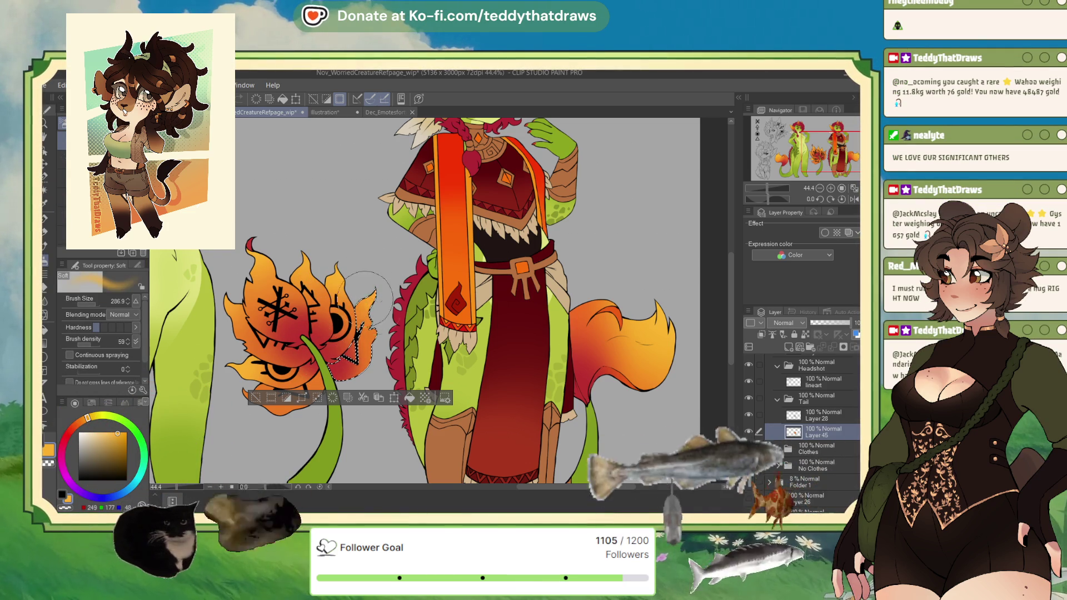
key(ctrl+d)
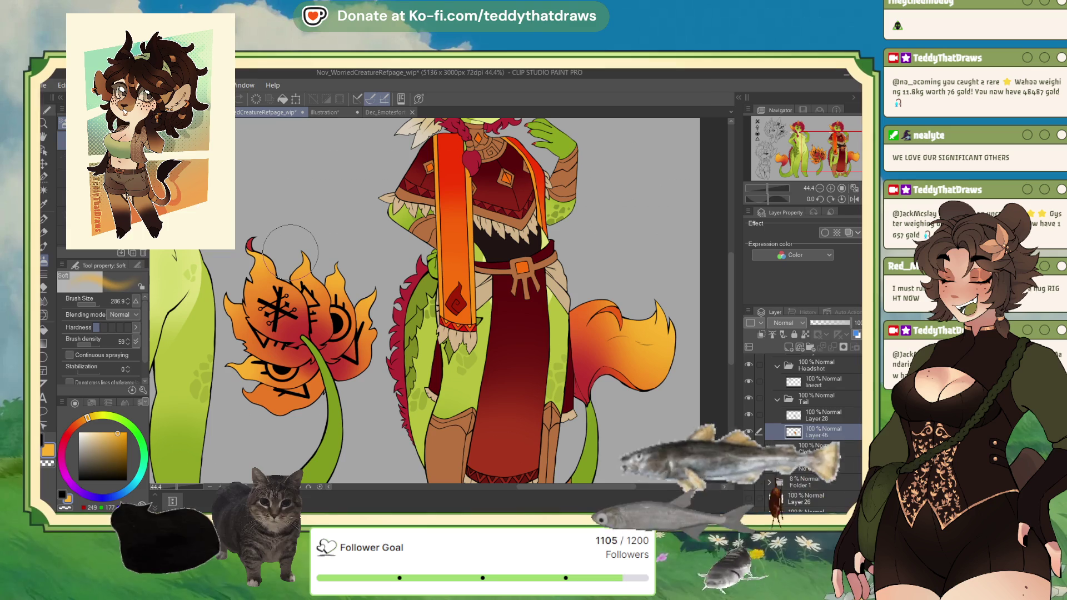
Select the lower petal and brighten the lower-left petal with orange sampled from the petal tip.
click(44, 190)
click(305, 395)
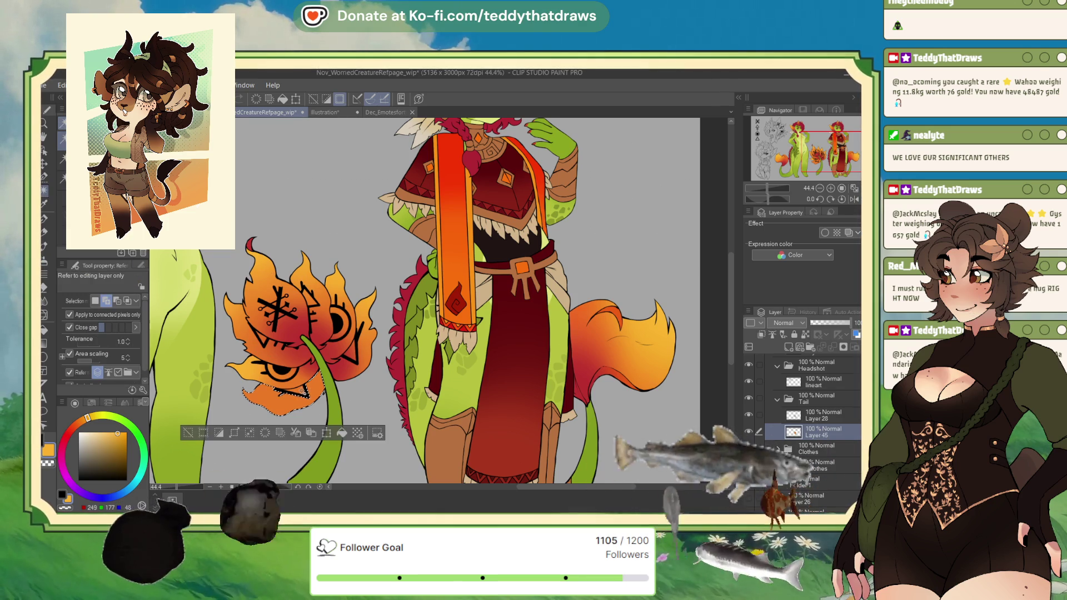
alt+click(332, 362)
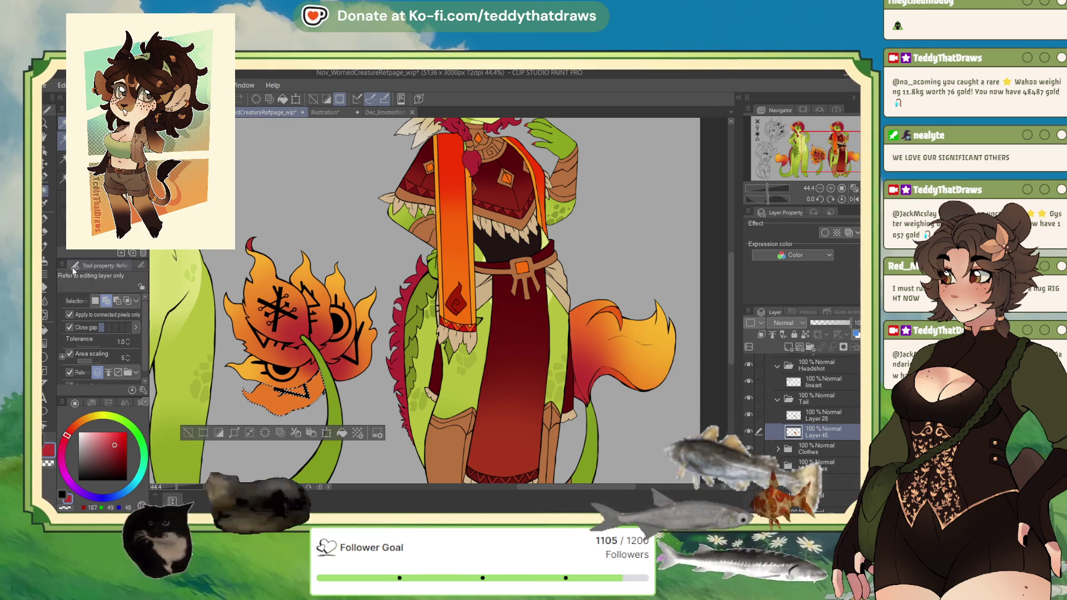
click(44, 259)
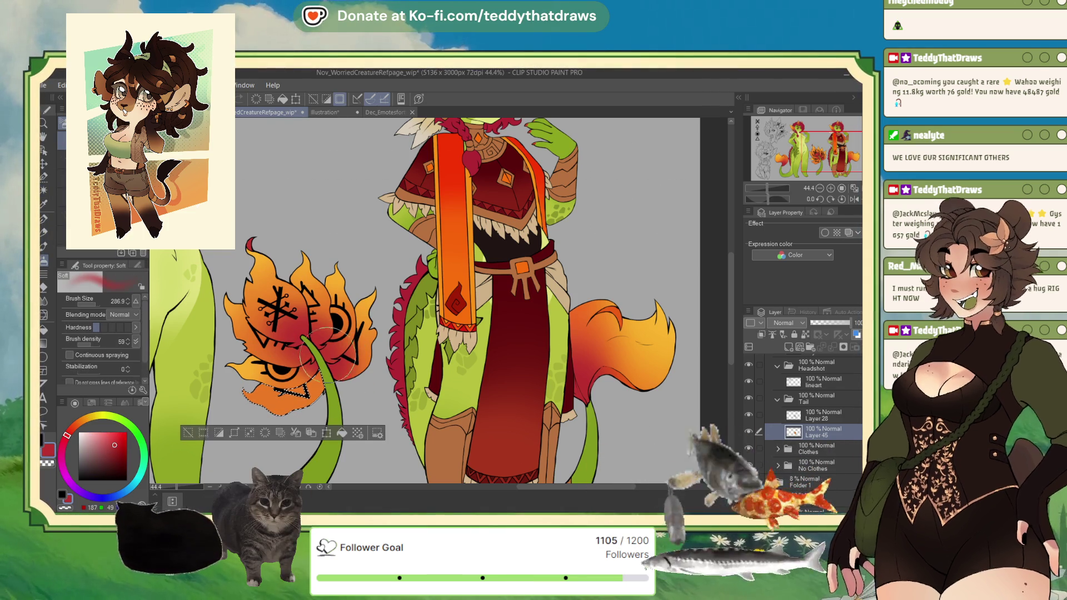
alt+click(374, 294)
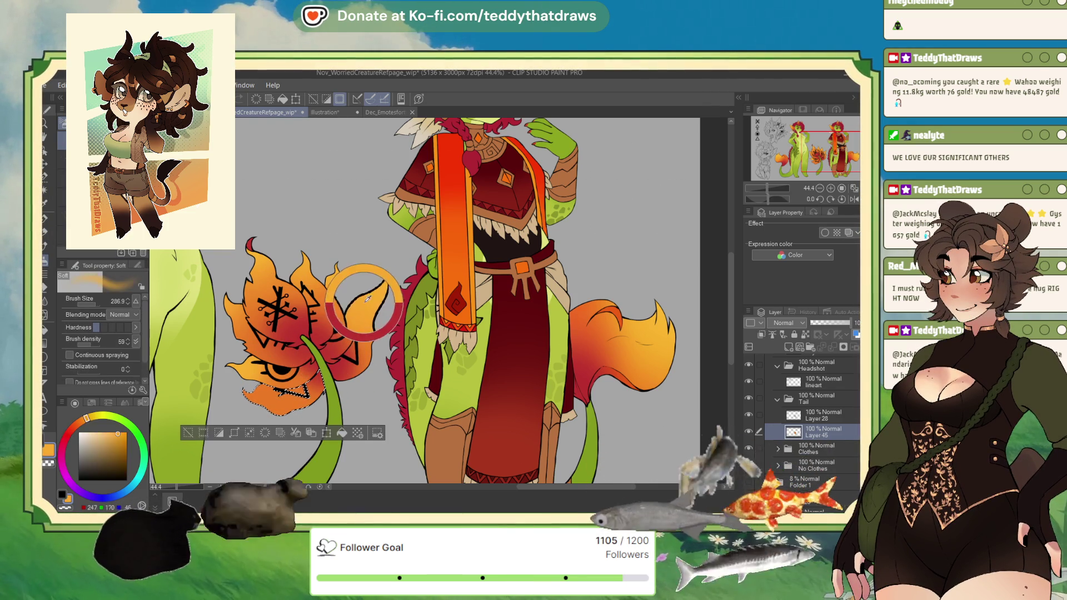
drag(250, 400, 243, 351)
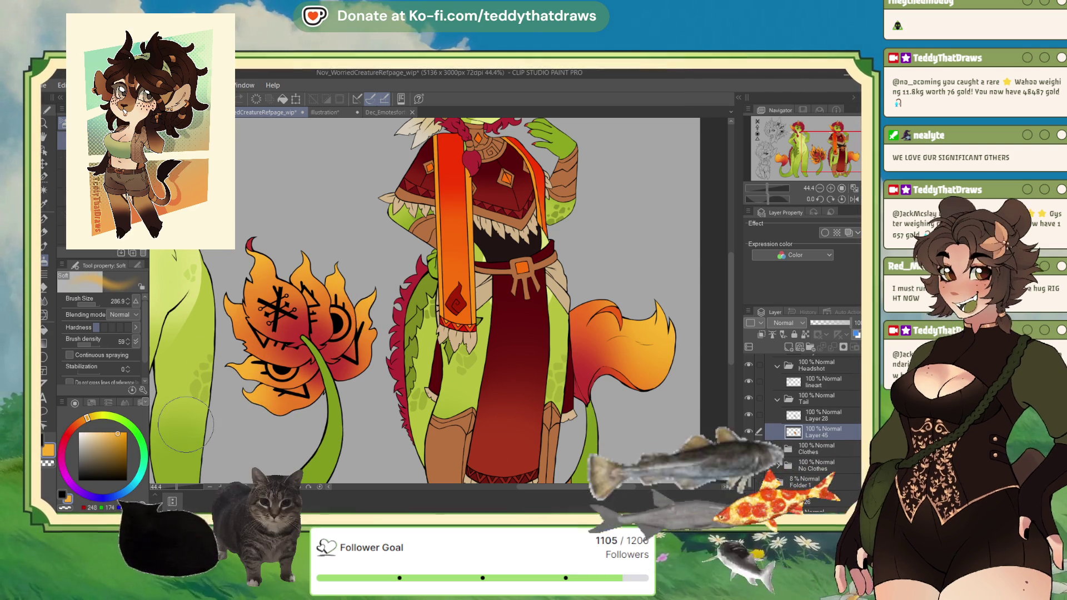
scroll(287, 389, up, 5)
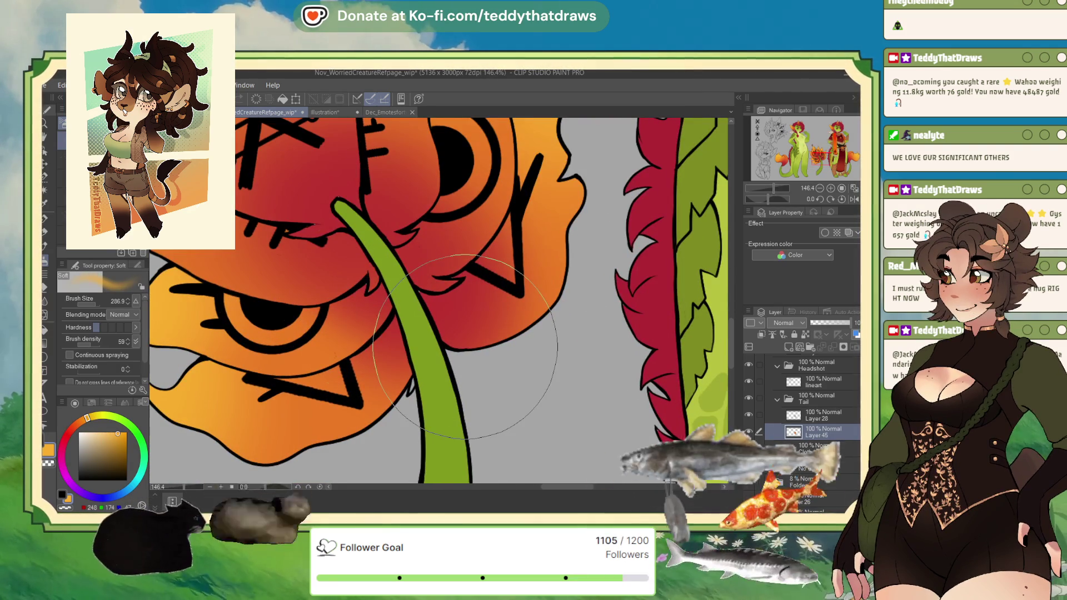
Sample red and dab a small red mark at the petal tip next to the green stem.
alt+click(346, 238)
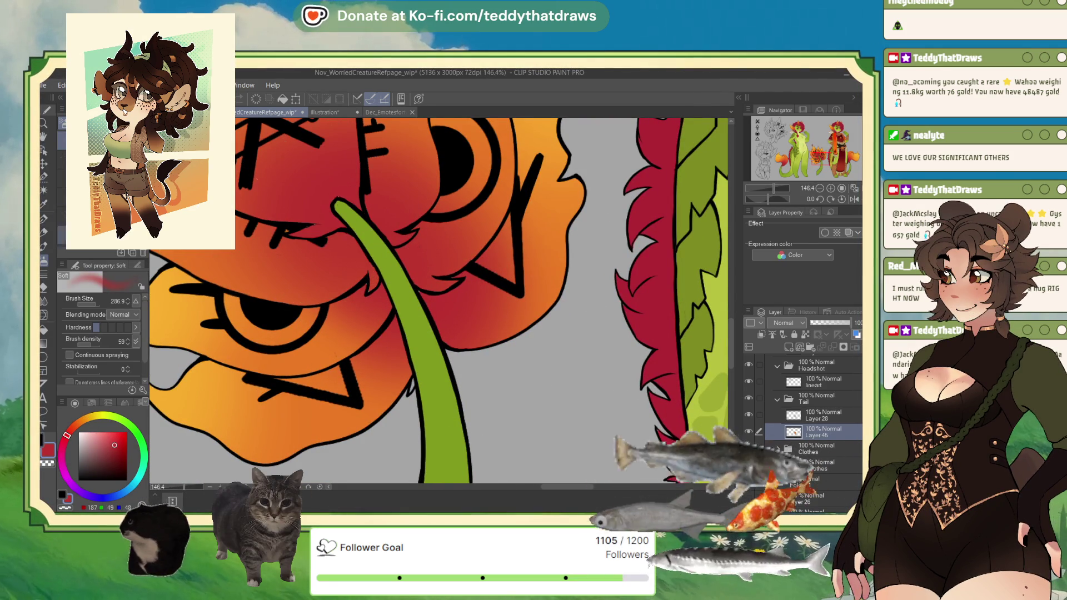
key(m)
key(p)
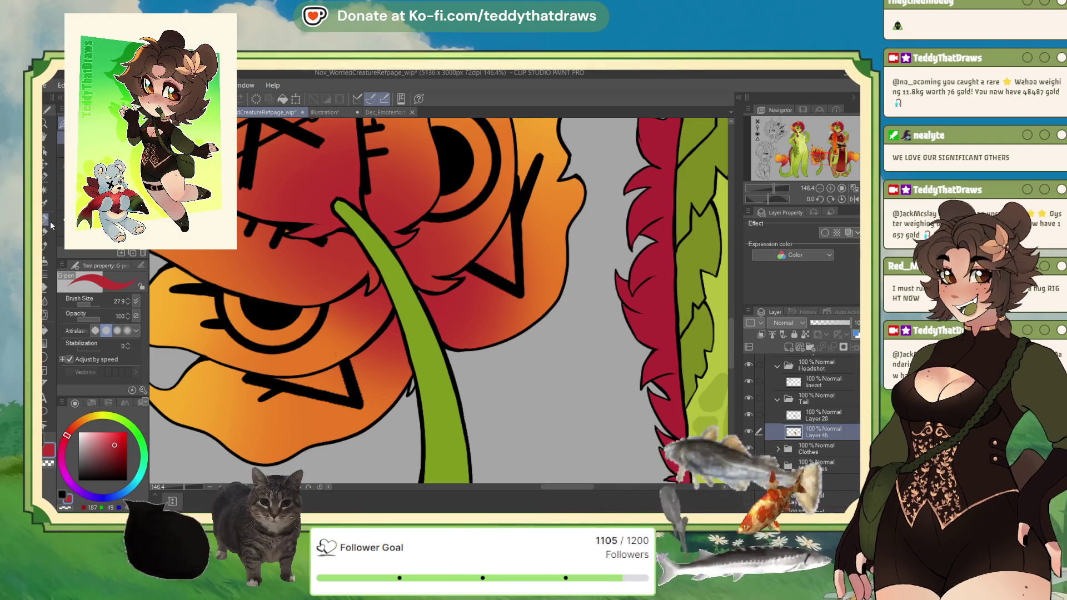
drag(413, 378, 413, 382)
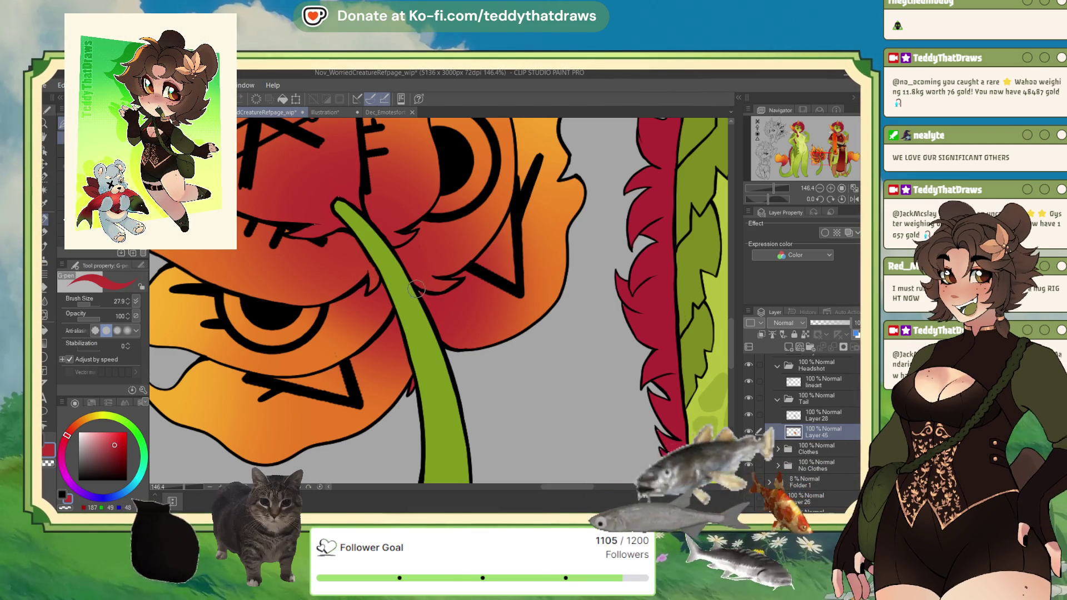
scroll(421, 295, up, 3)
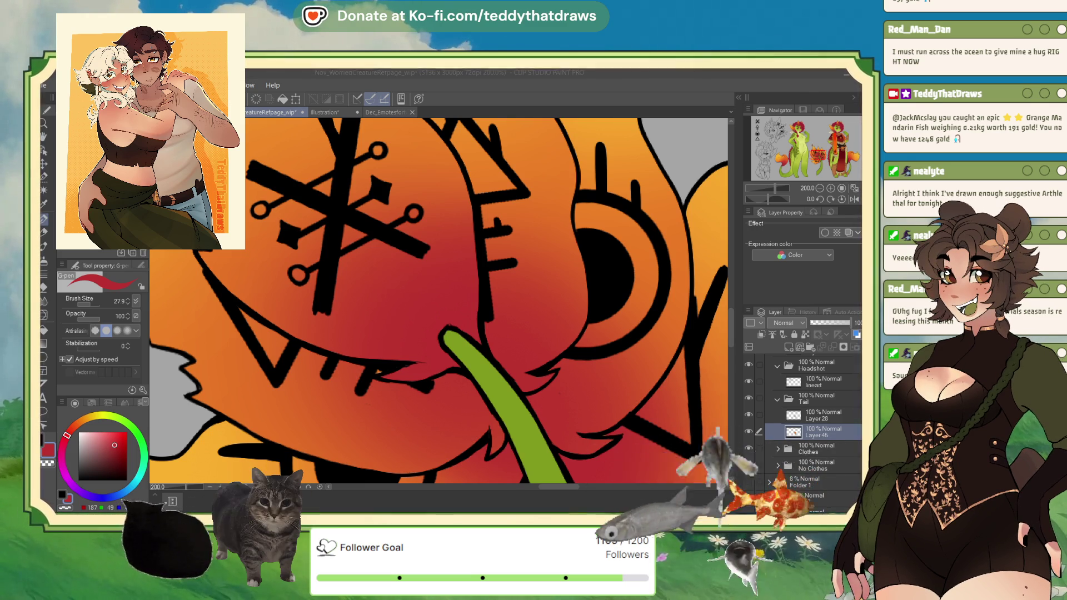
Pick a brighter red, then set Layer 28 in the Tail folder as the reference layer.
alt+click(382, 369)
key(ctrl+minus)
key(ctrl+minus)
key(ctrl+minus)
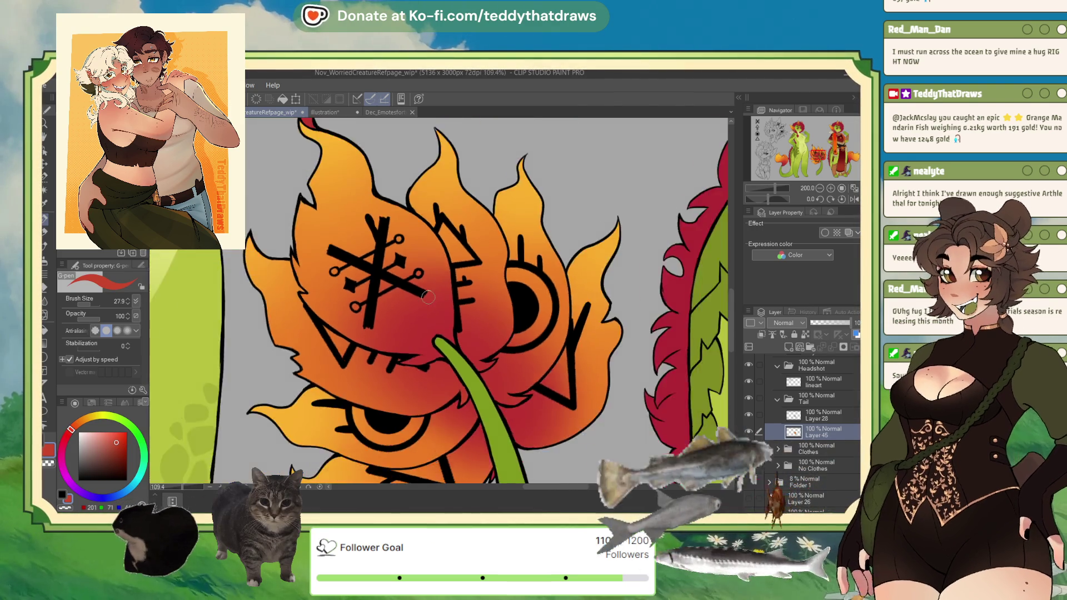
key(ctrl+minus)
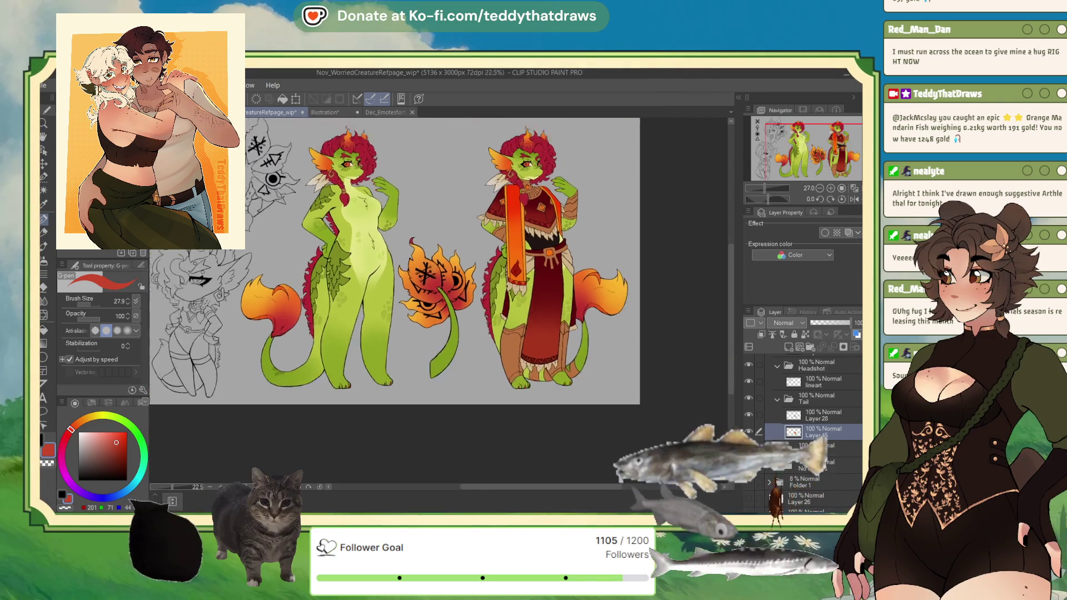
key(ctrl+minus)
key(ctrl+plus)
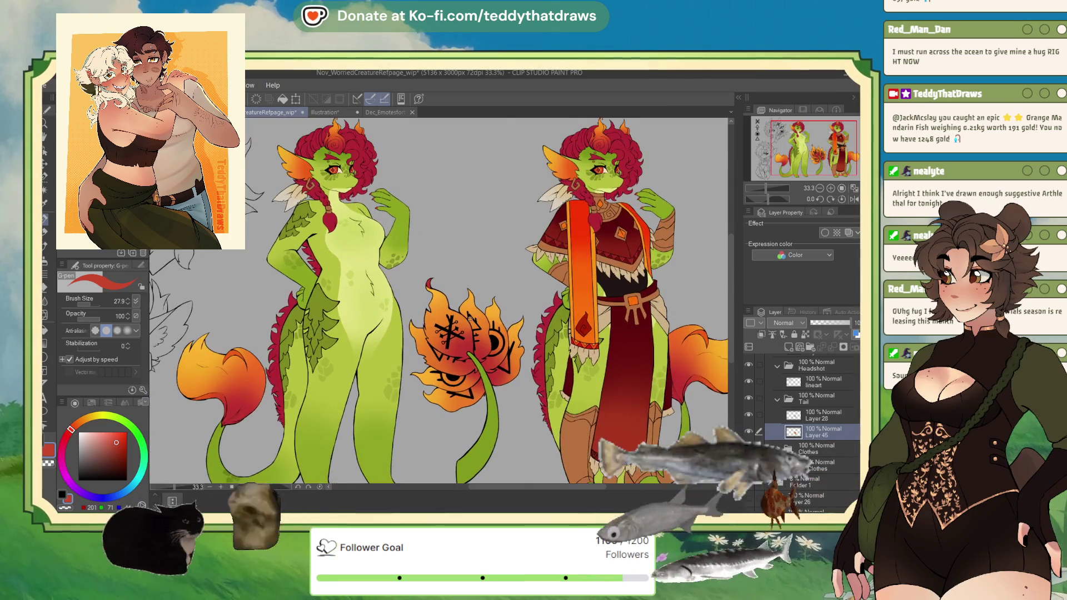
key(ctrl+minus)
key(ctrl+plus)
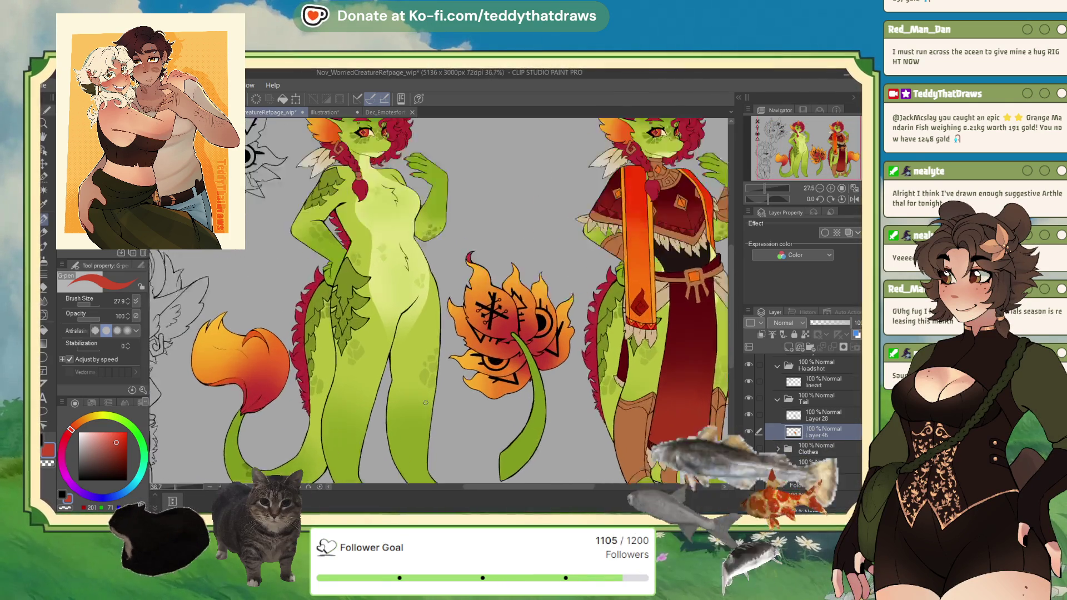
key(ctrl+minus)
key(ctrl+minus)
key(ctrl+minus)
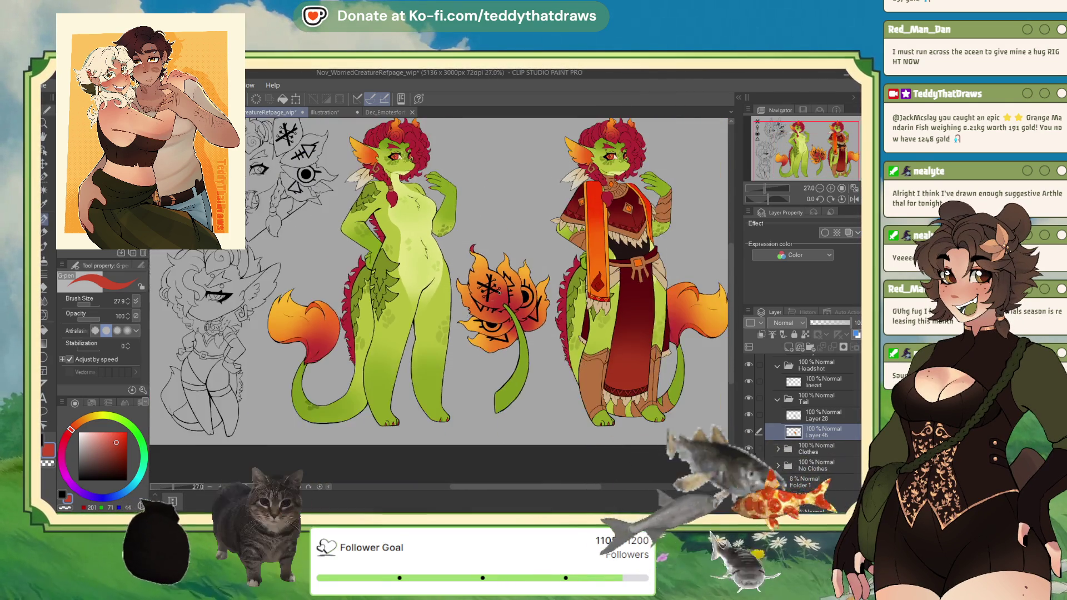
key(ctrl+plus)
key(ctrl+plus)
key(ctrl+plus)
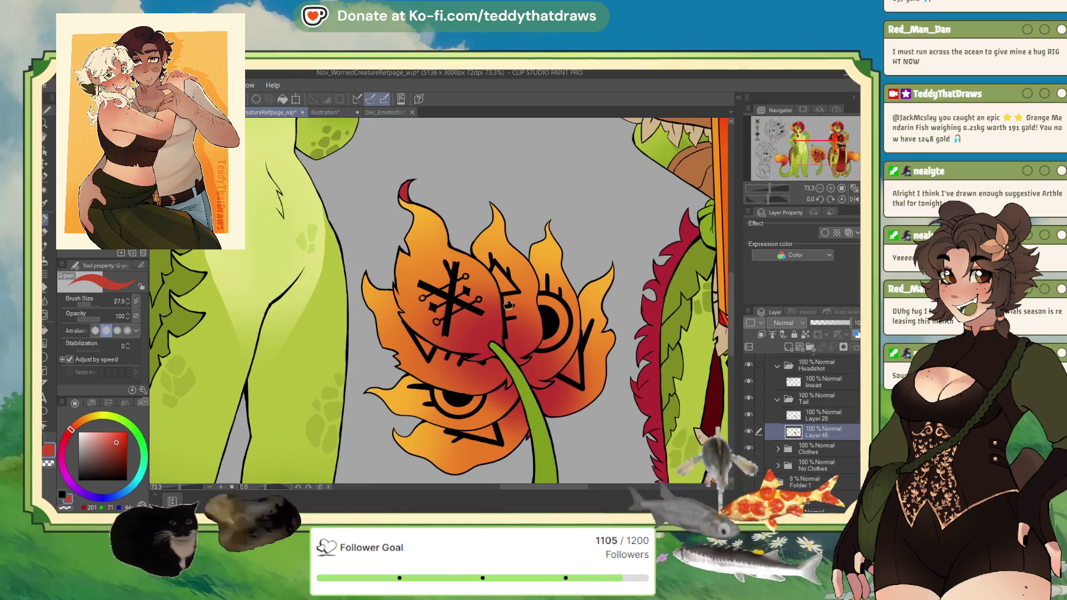
click(824, 415)
click(804, 334)
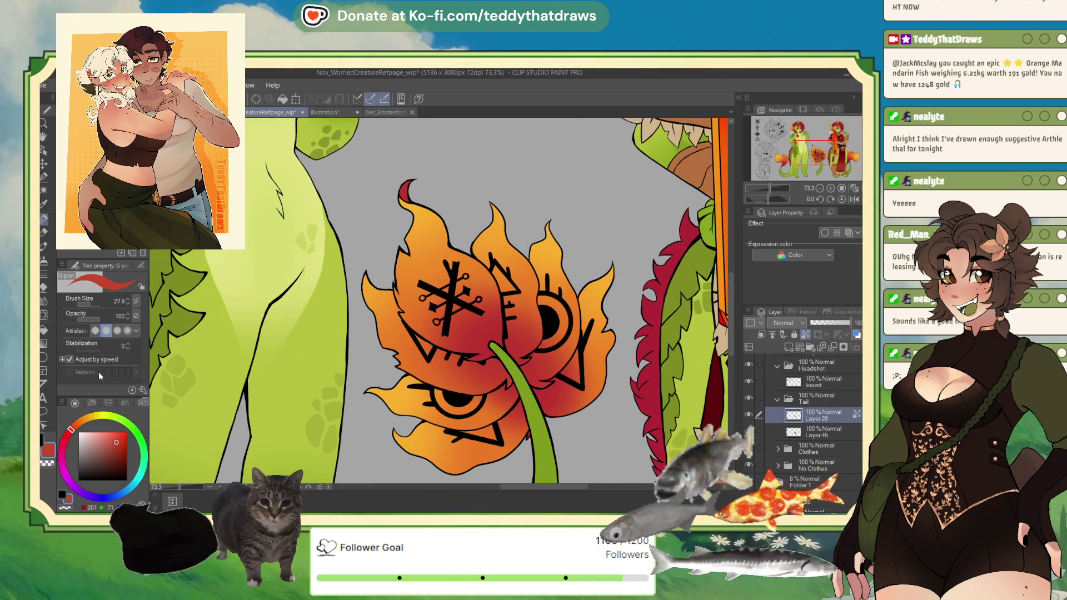
With white at brush size 50, paint over the snowflake and zigzag symbols.
drag(92, 436, 78, 432)
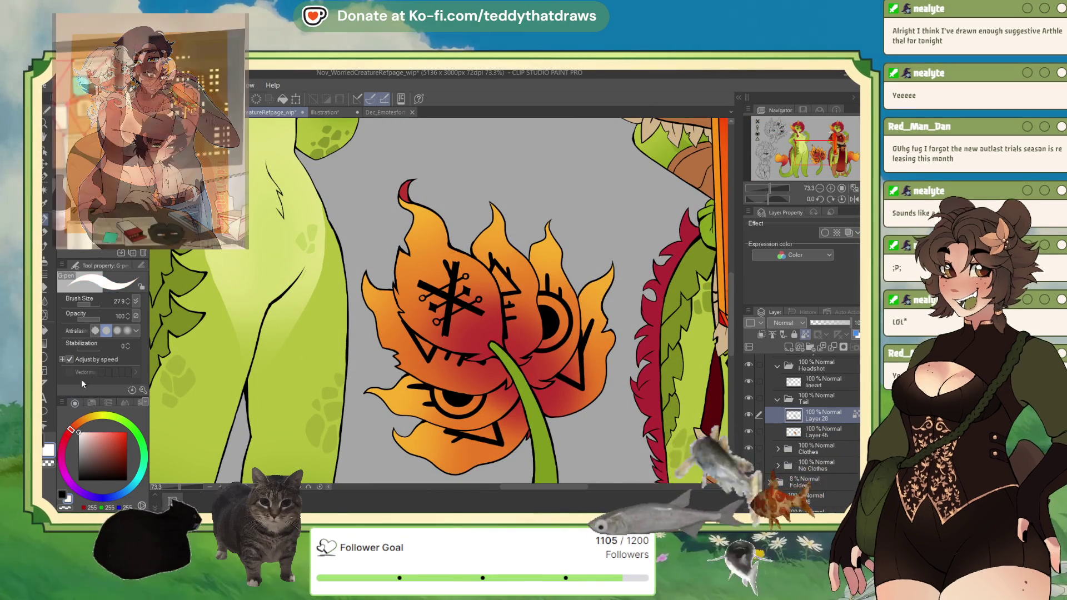
key(bracketright)
key(bracketright)
key(bracketright)
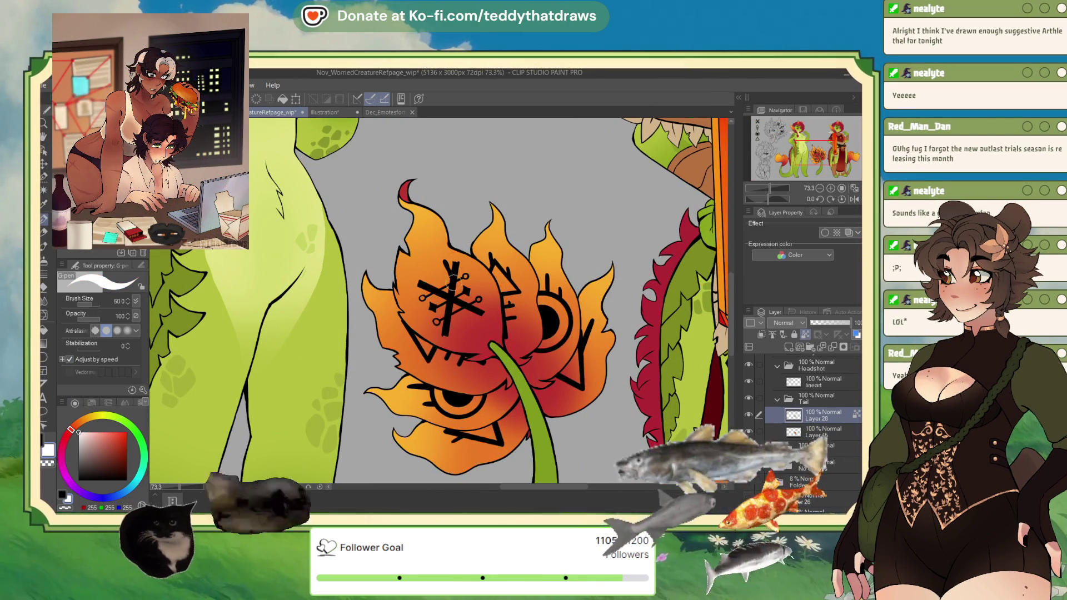
drag(445, 328, 446, 334)
mouse_move(453, 261)
mouse_down()
mouse_move(444, 335)
mouse_move(478, 286)
mouse_move(477, 305)
mouse_up()
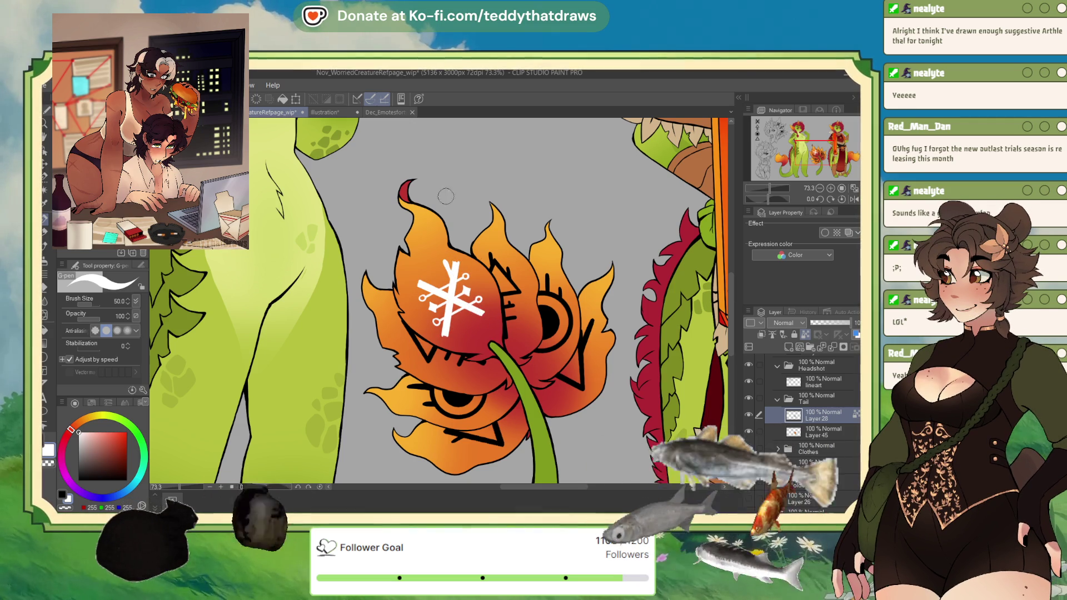
drag(489, 254, 520, 290)
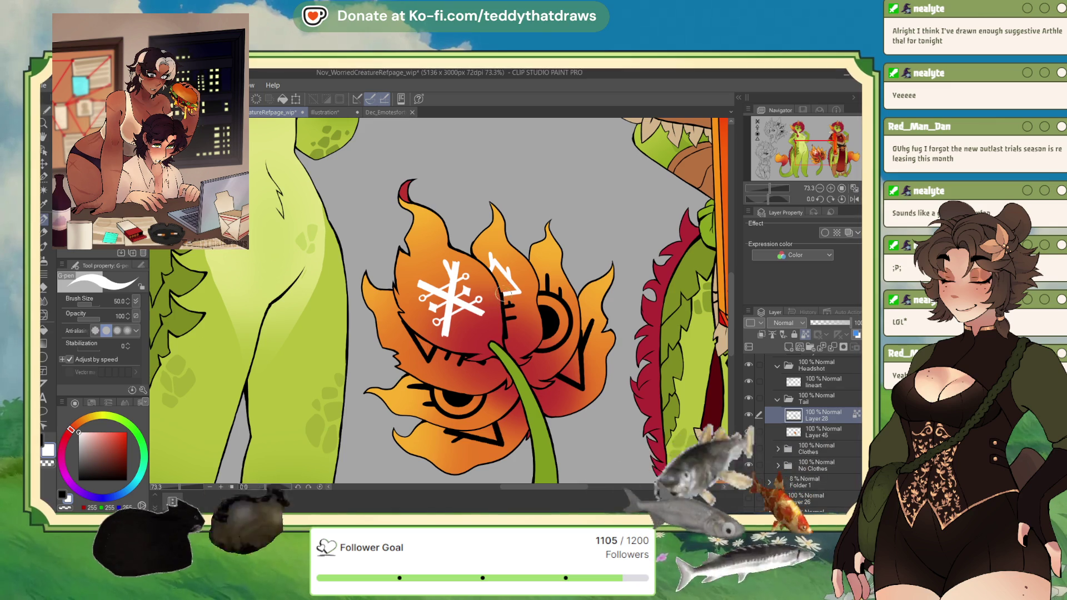
mouse_move(507, 311)
mouse_down()
mouse_move(515, 317)
mouse_move(505, 327)
mouse_up()
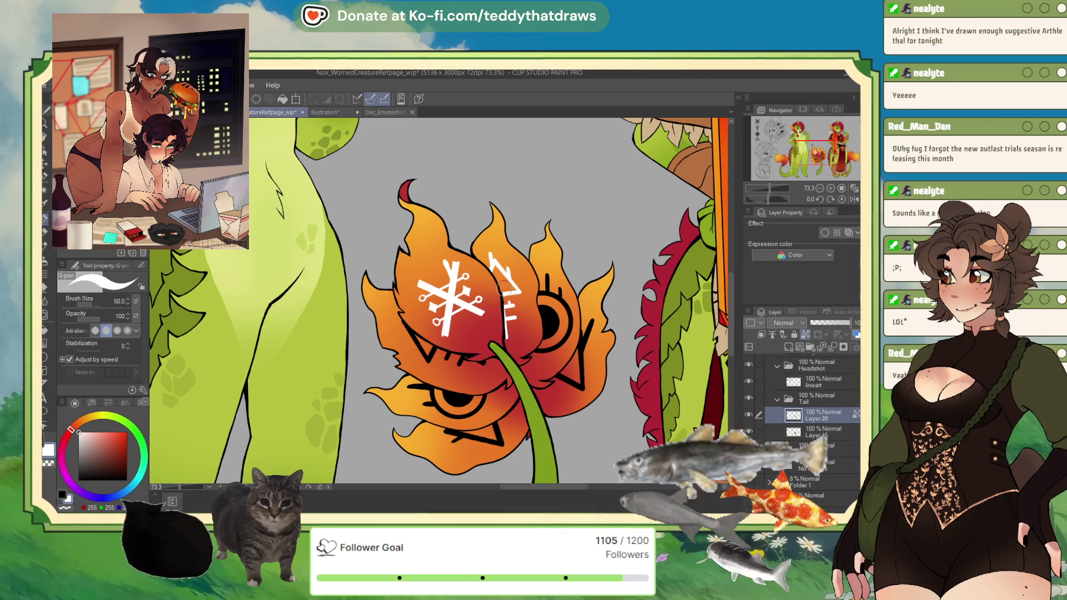
Whiten the right eye's line and pupil, the V marks, the left petal line, and the lower eye arc.
mouse_move(547, 295)
mouse_down()
mouse_move(547, 275)
mouse_move(561, 301)
mouse_move(536, 353)
mouse_up()
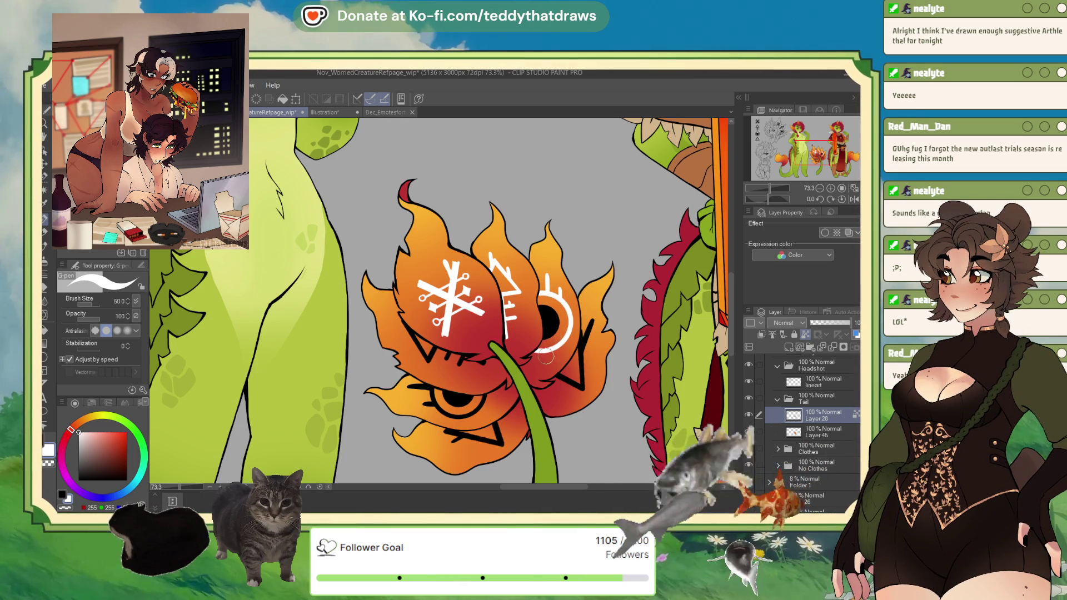
drag(540, 307, 550, 341)
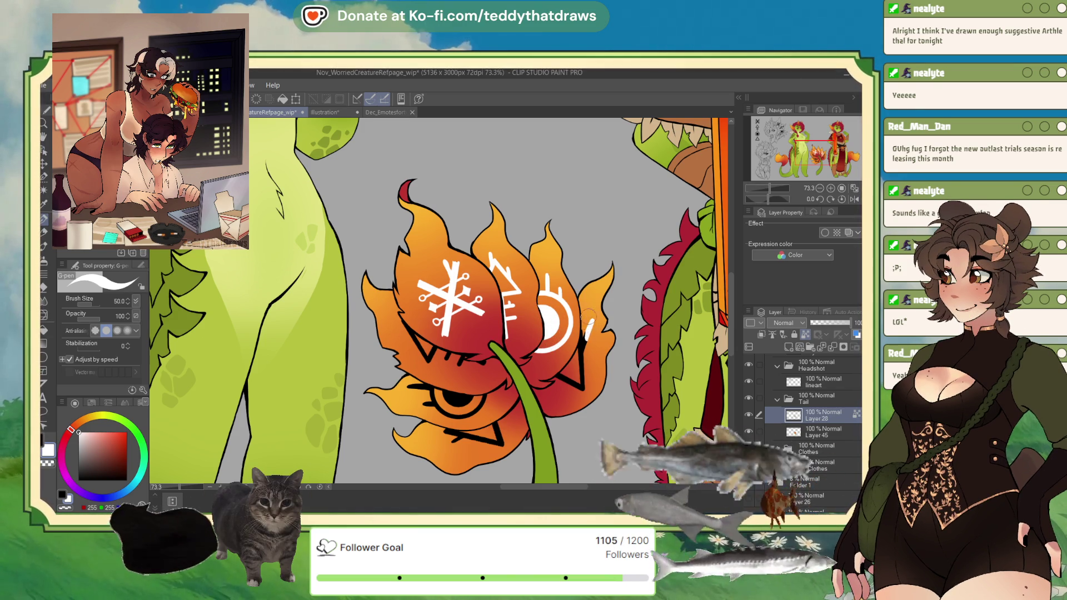
mouse_move(577, 355)
mouse_down()
mouse_move(584, 387)
mouse_move(564, 376)
mouse_up()
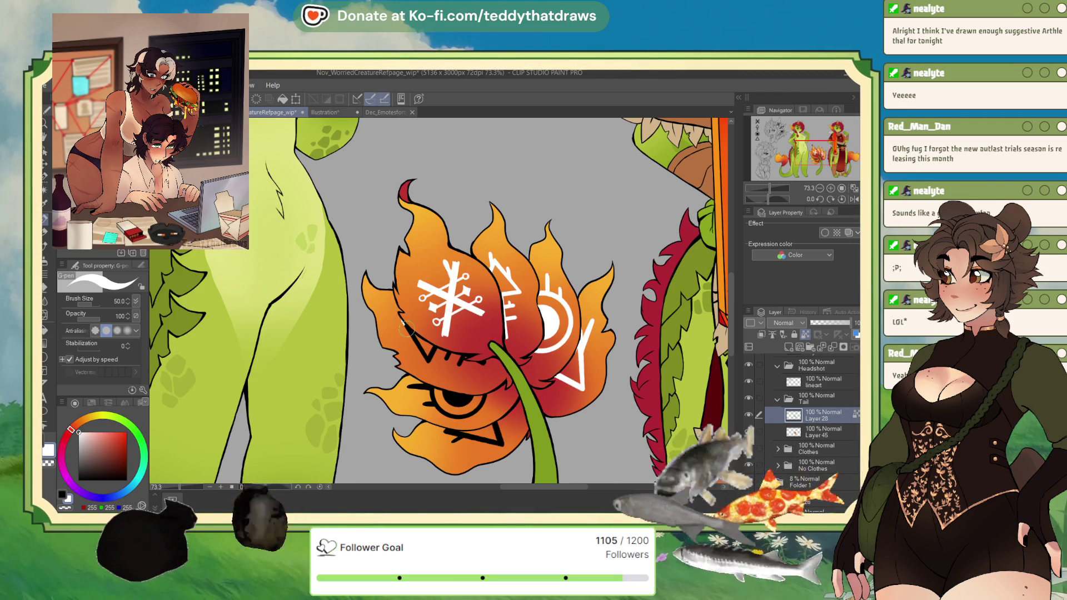
drag(404, 323, 428, 363)
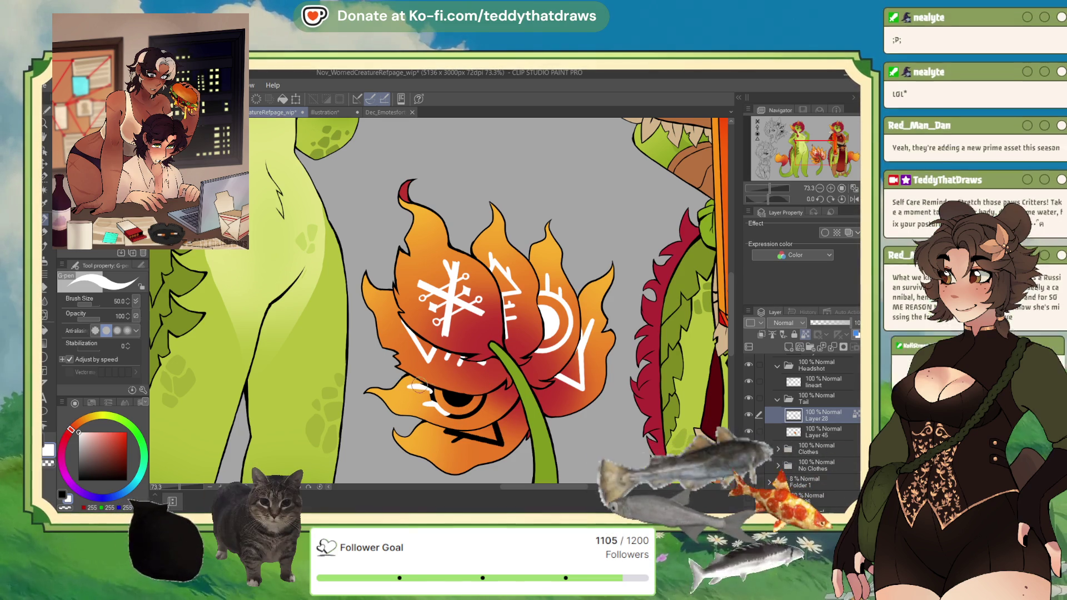
mouse_move(414, 385)
mouse_down()
mouse_move(464, 417)
mouse_move(481, 400)
mouse_up()
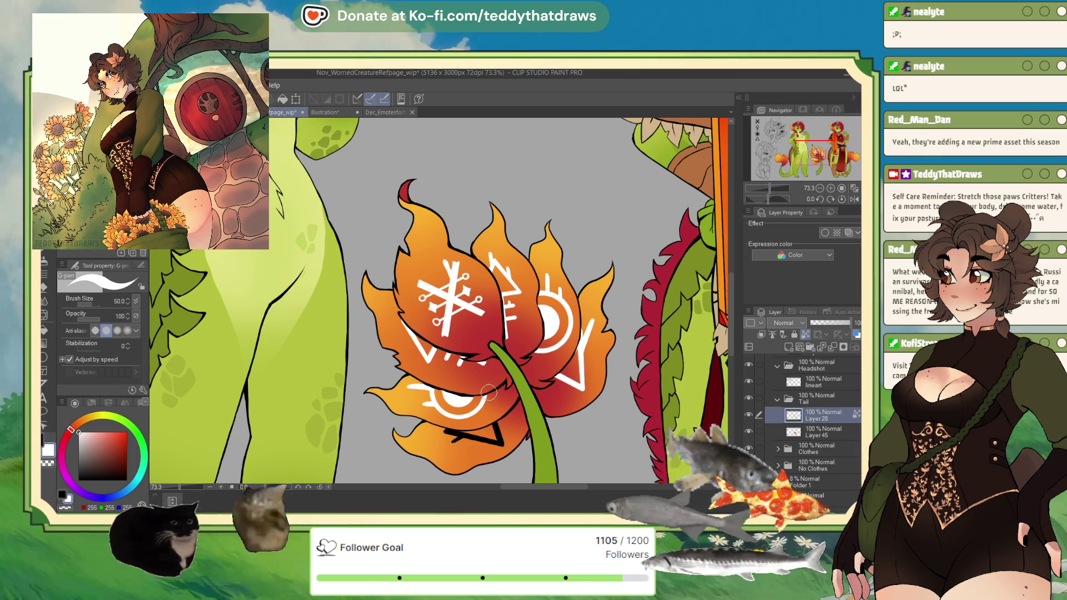
mouse_move(471, 435)
mouse_down()
mouse_move(503, 445)
mouse_move(496, 428)
mouse_up()
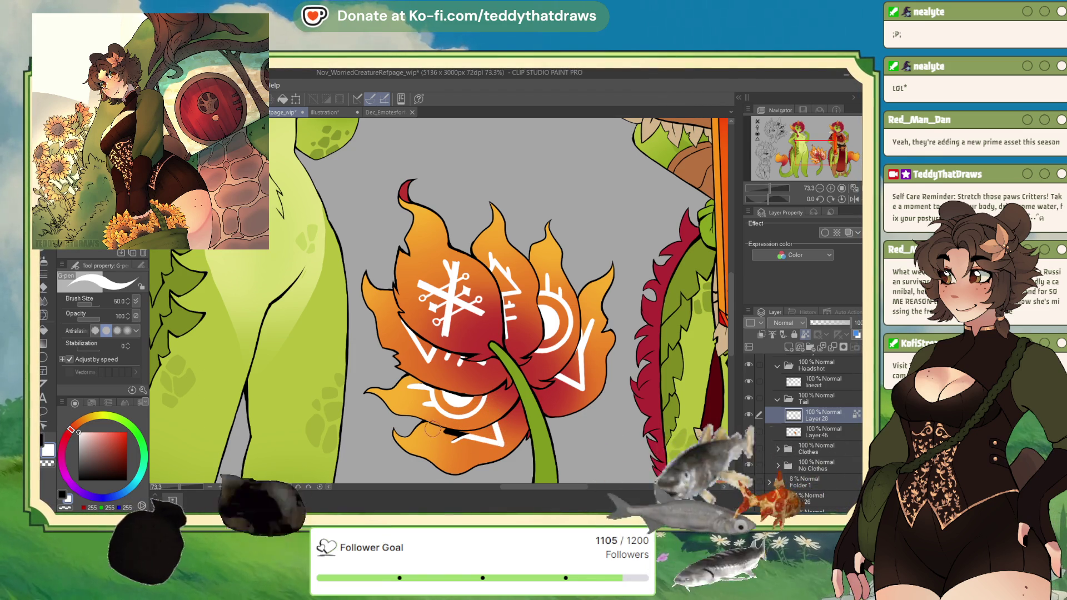
drag(443, 431, 467, 436)
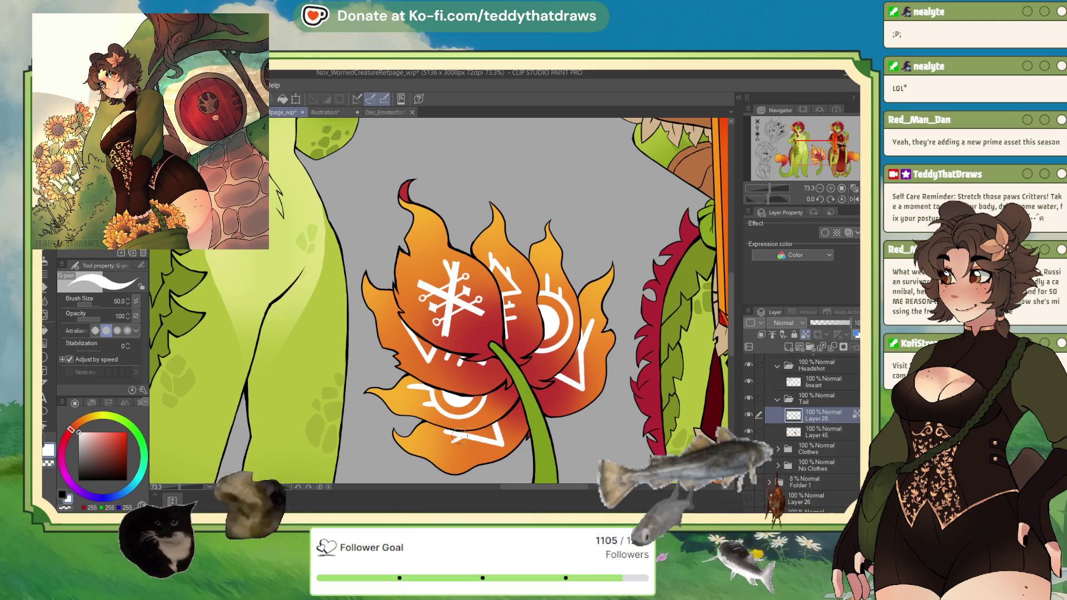
Eyedrop between black from the eye outline and white from its ring.
scroll(498, 405, up, 3)
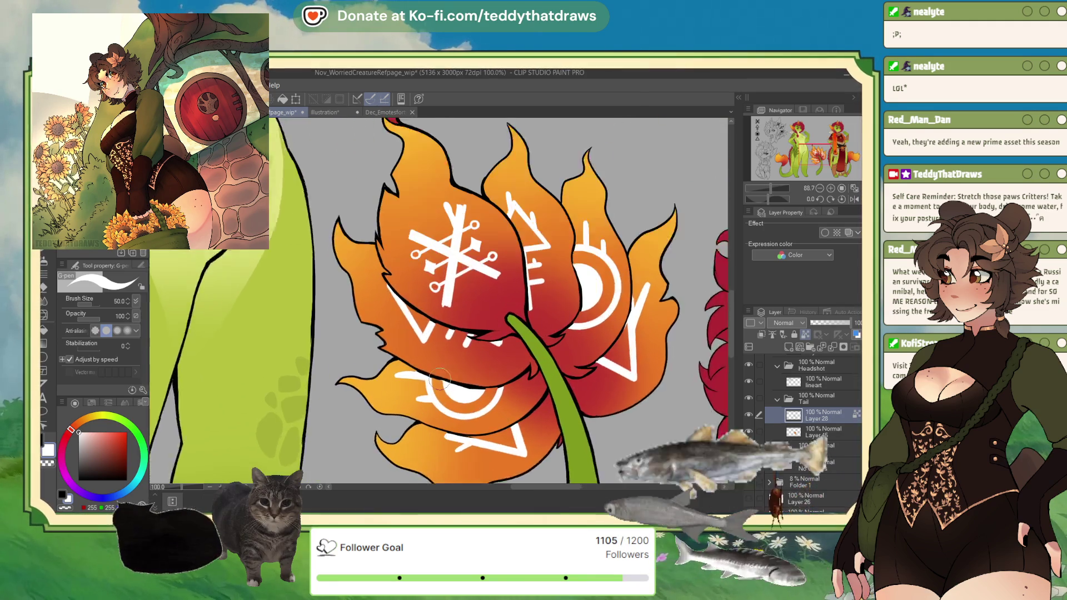
click(77, 477)
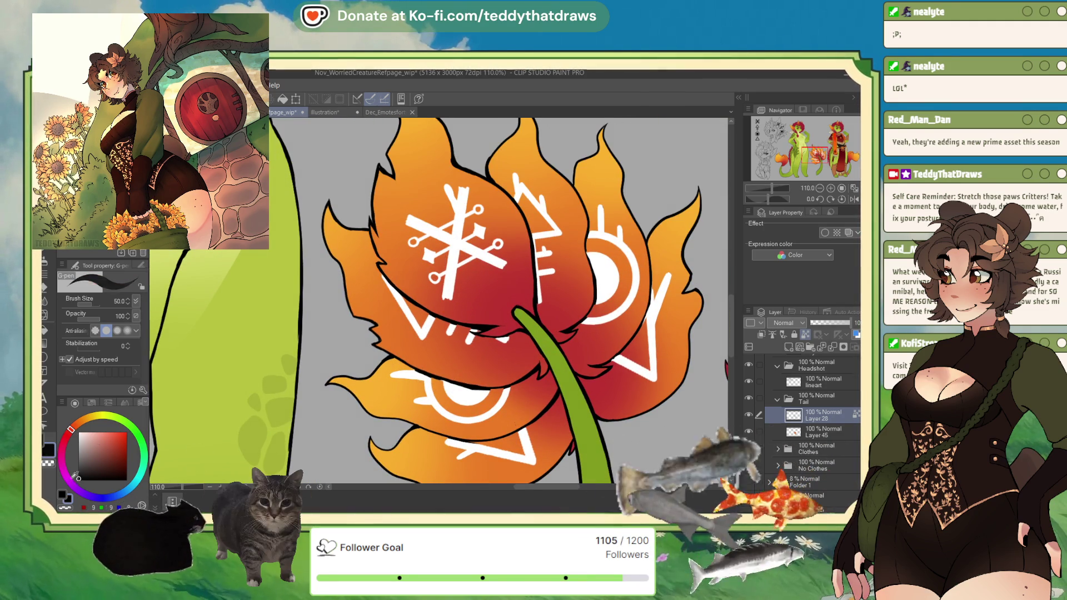
alt+click(463, 396)
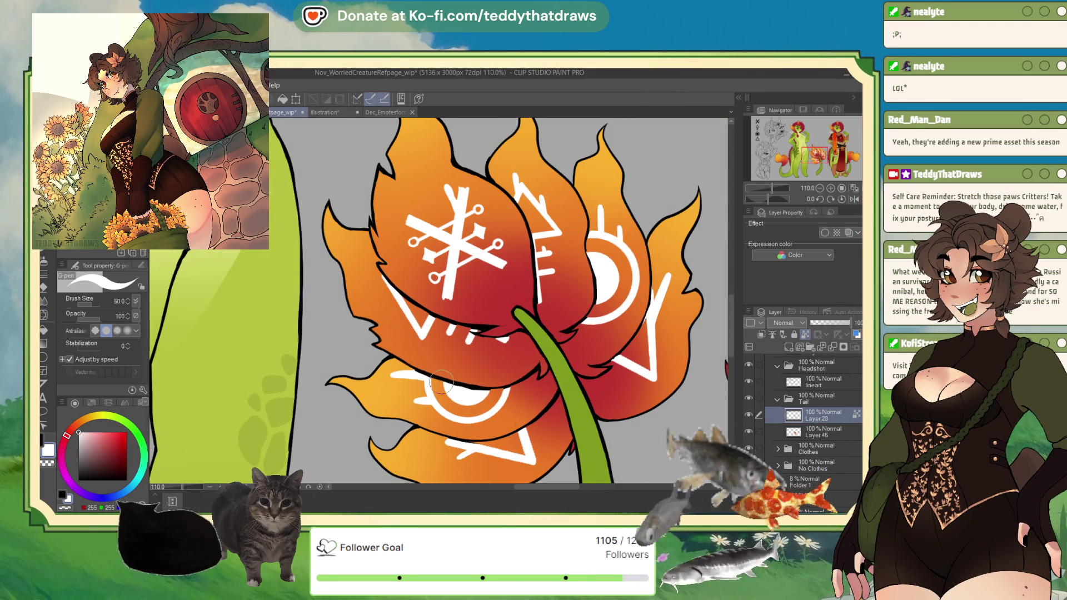
alt+click(472, 385)
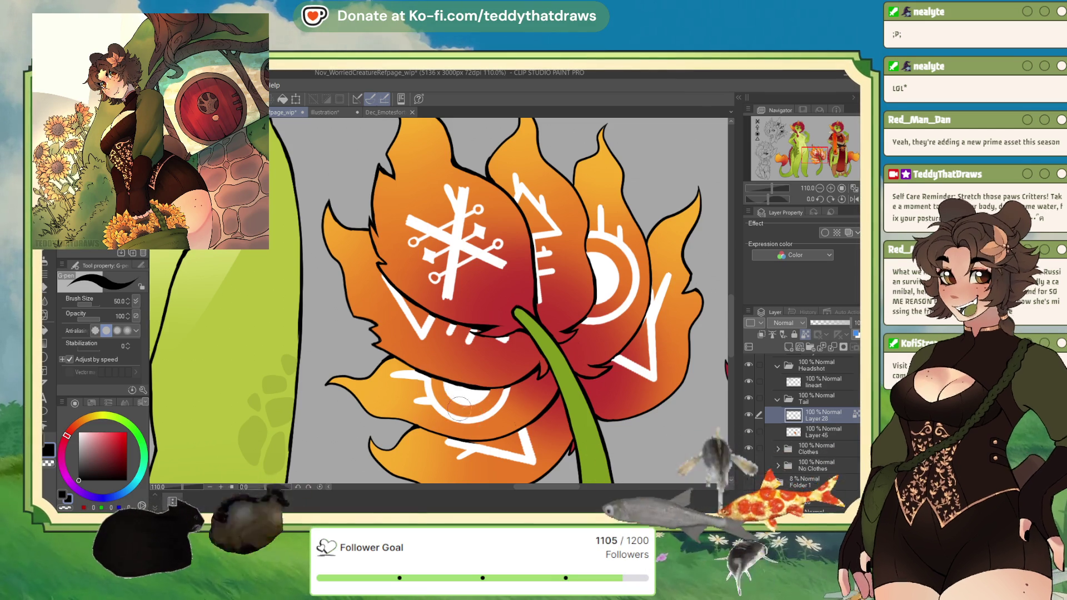
alt+click(465, 412)
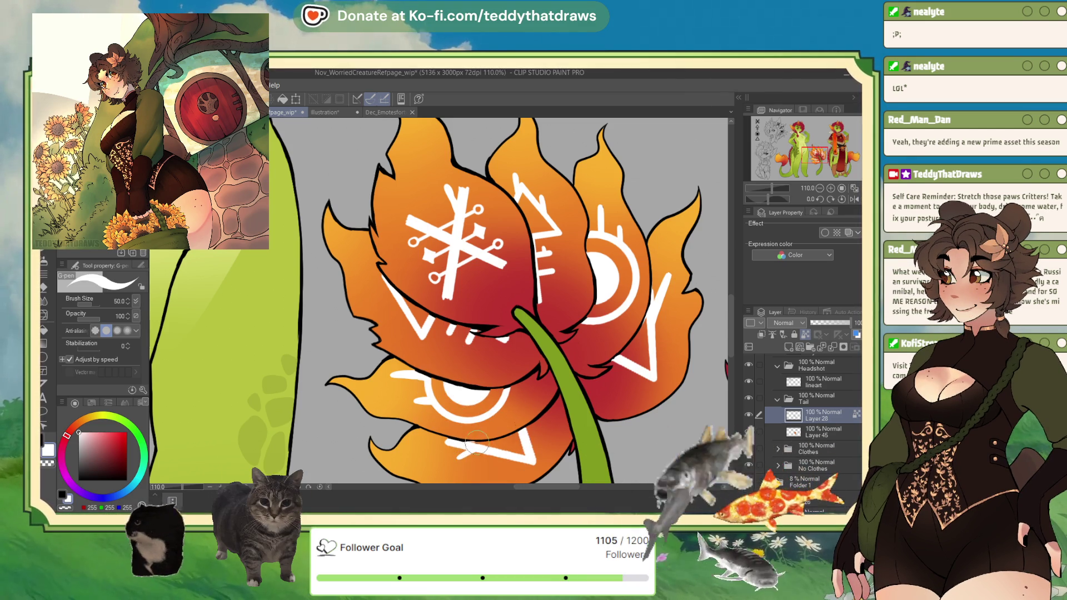
alt+click(455, 389)
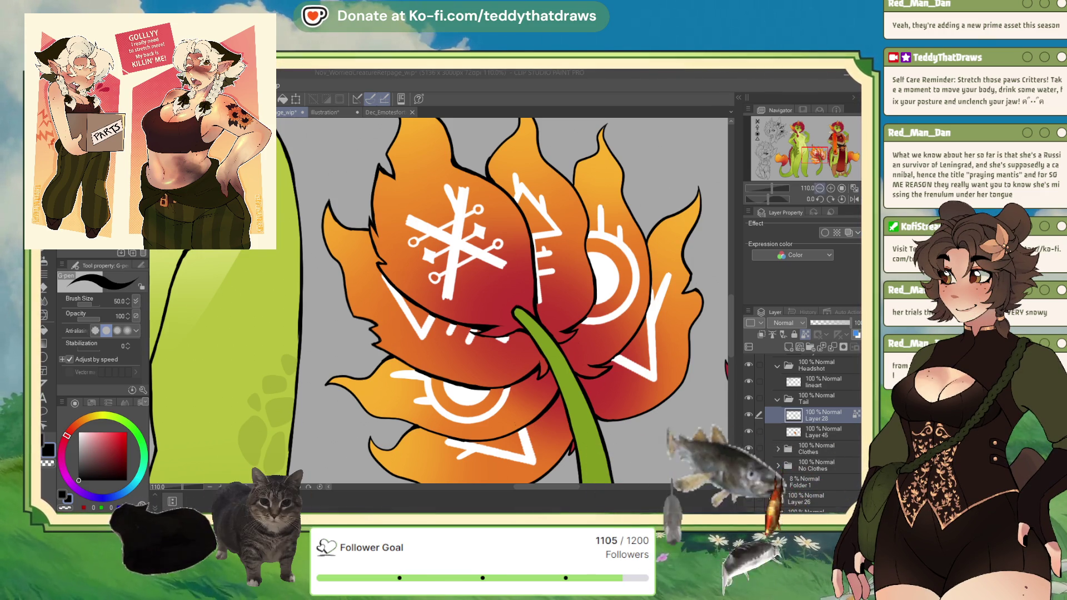
scroll(813, 163, down, 5)
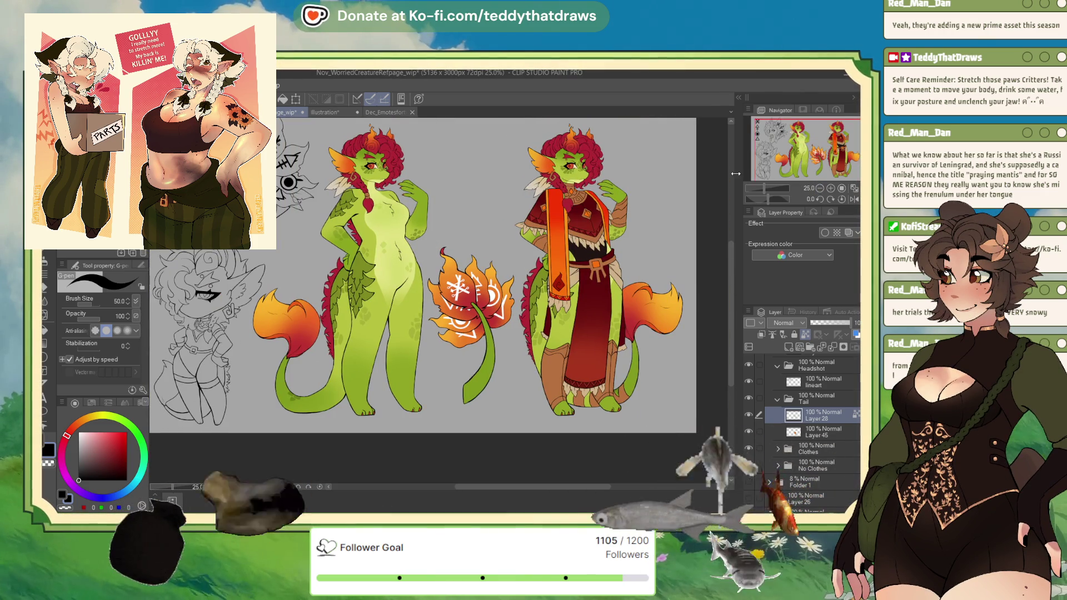
key(ctrl+0)
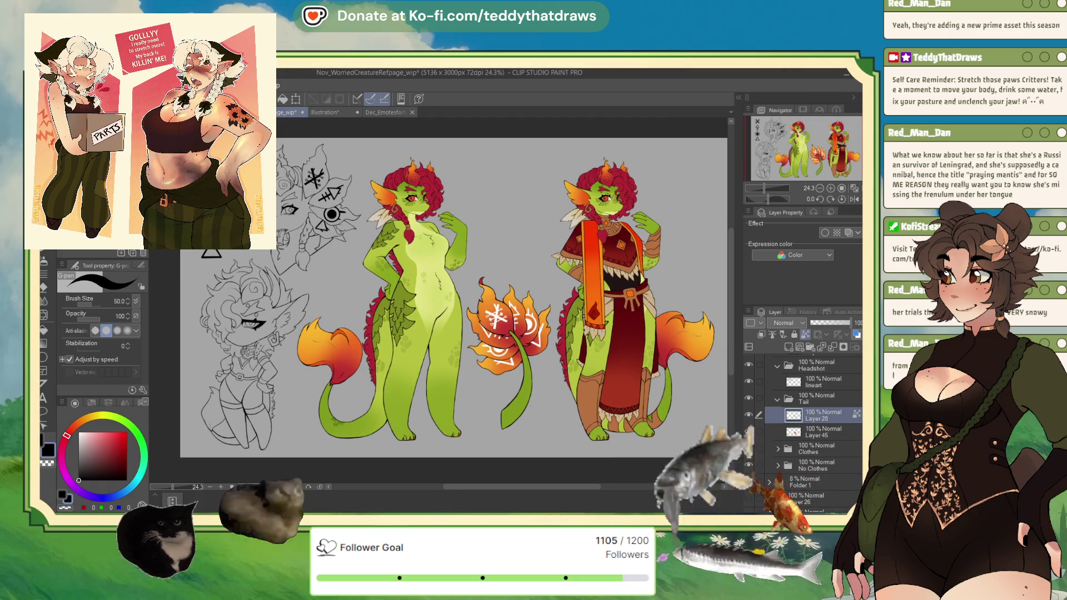
key(ctrl+s)
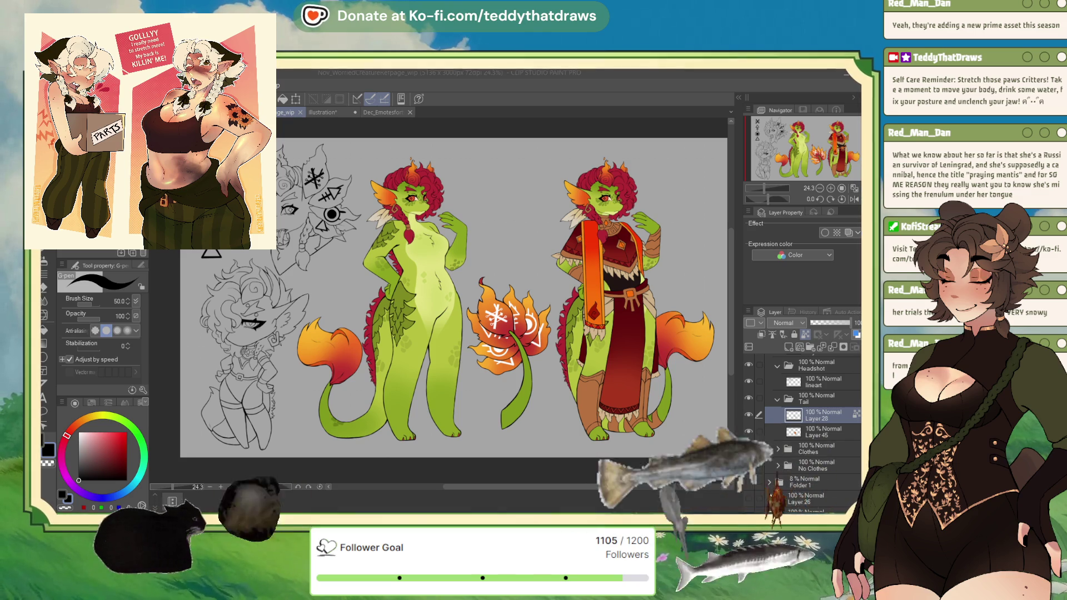
scroll(381, 378, down, 3)
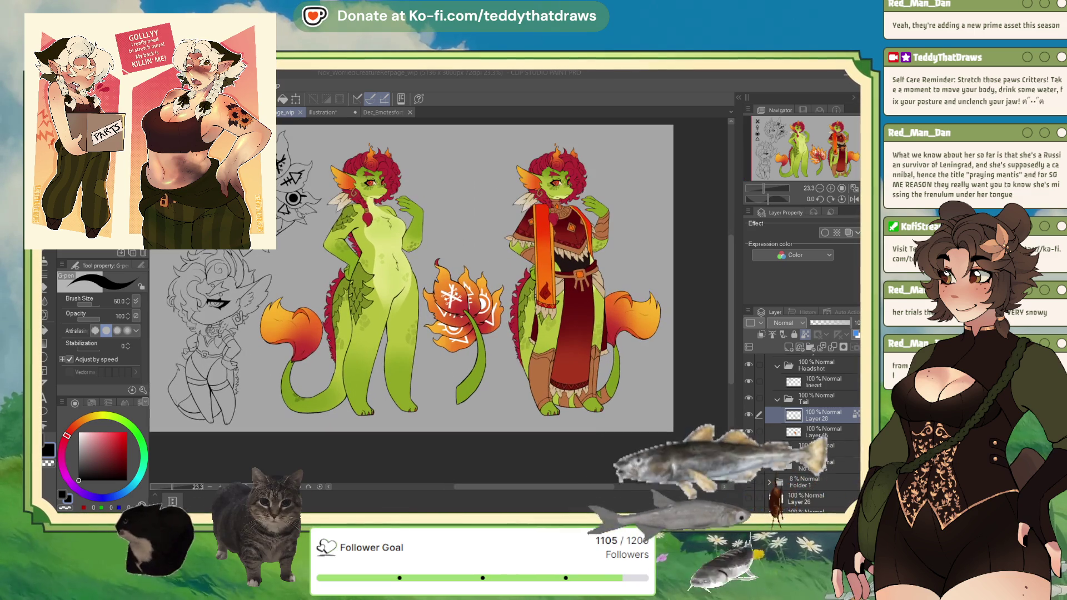
scroll(308, 351, up, 3)
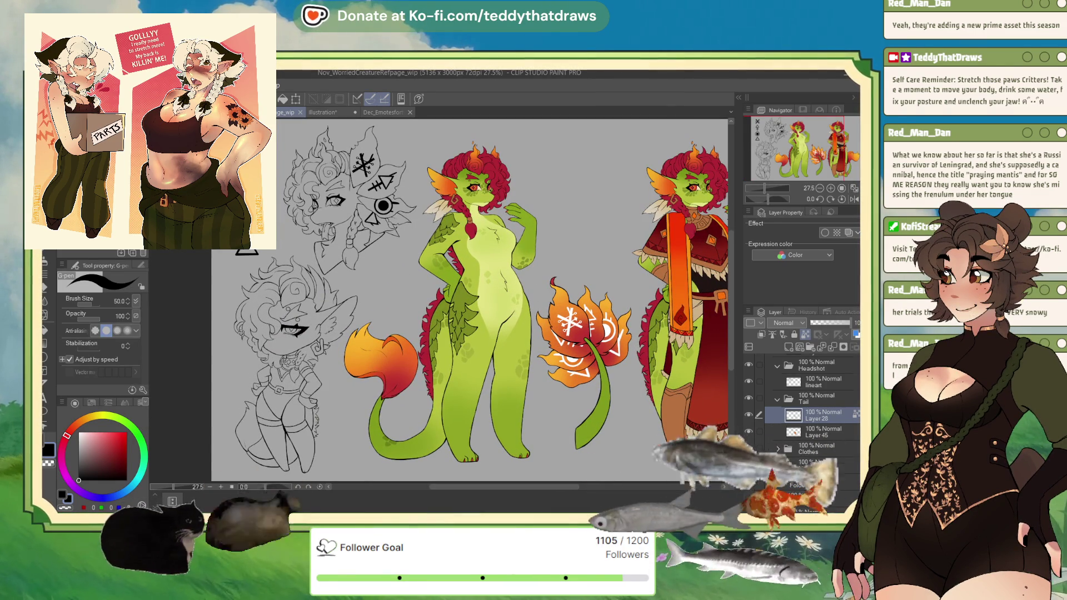
click(780, 400)
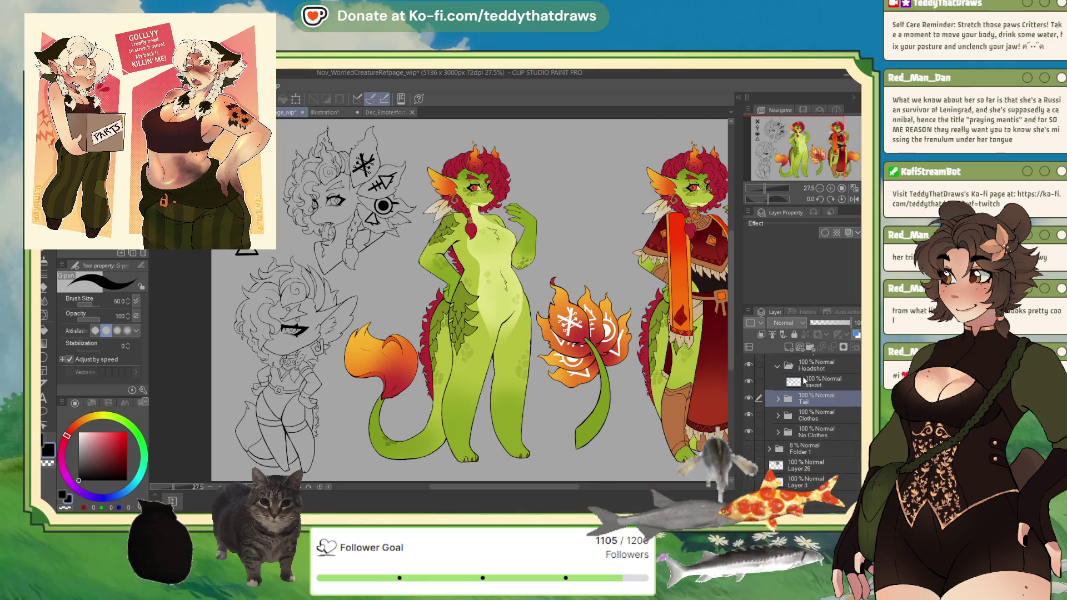
Add Layer 46 below the Headshot lineart, wrap it in a new Skion folder, and select it.
scroll(779, 368, up, 1)
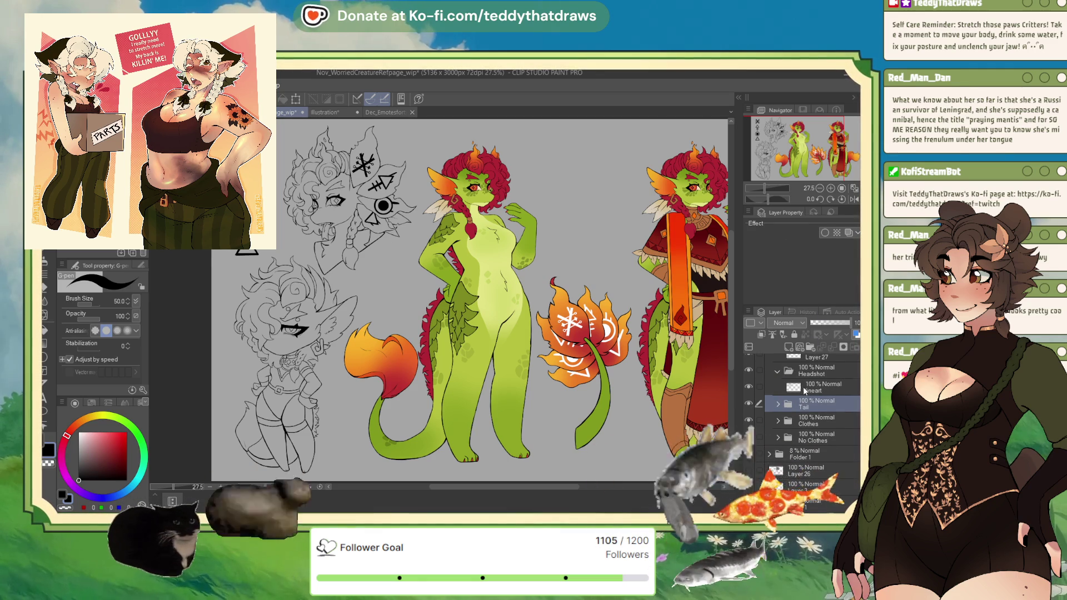
click(817, 387)
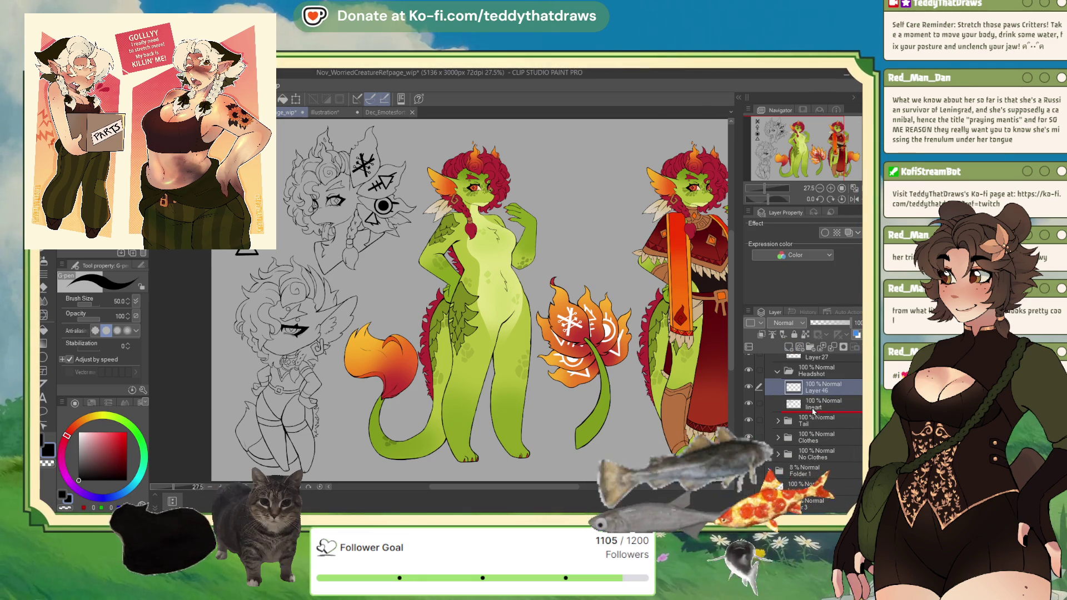
drag(814, 411, 814, 412)
click(811, 347)
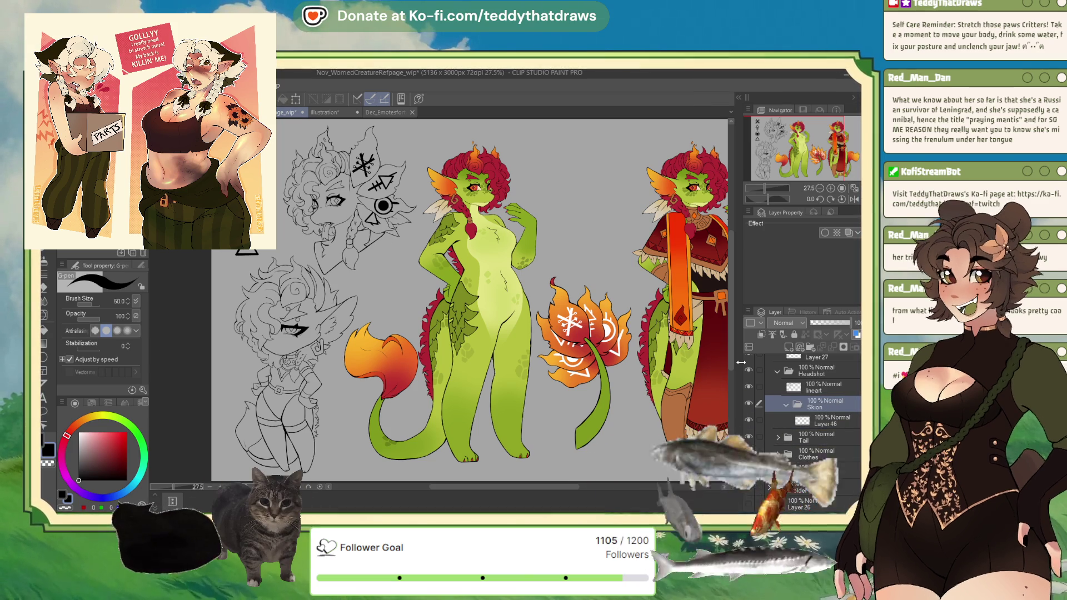
click(825, 419)
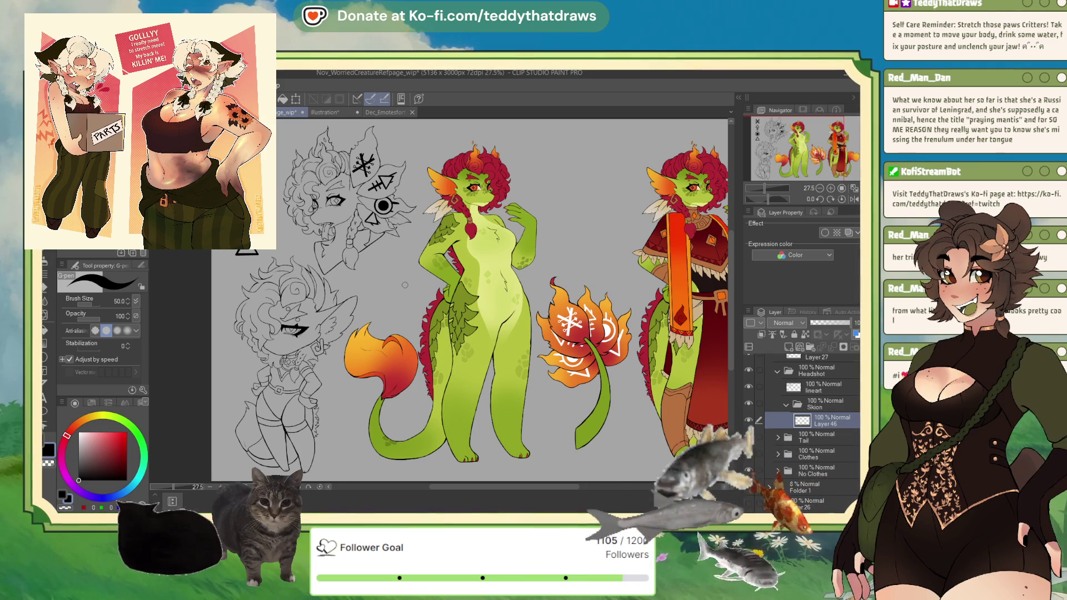
scroll(439, 294, up, 1)
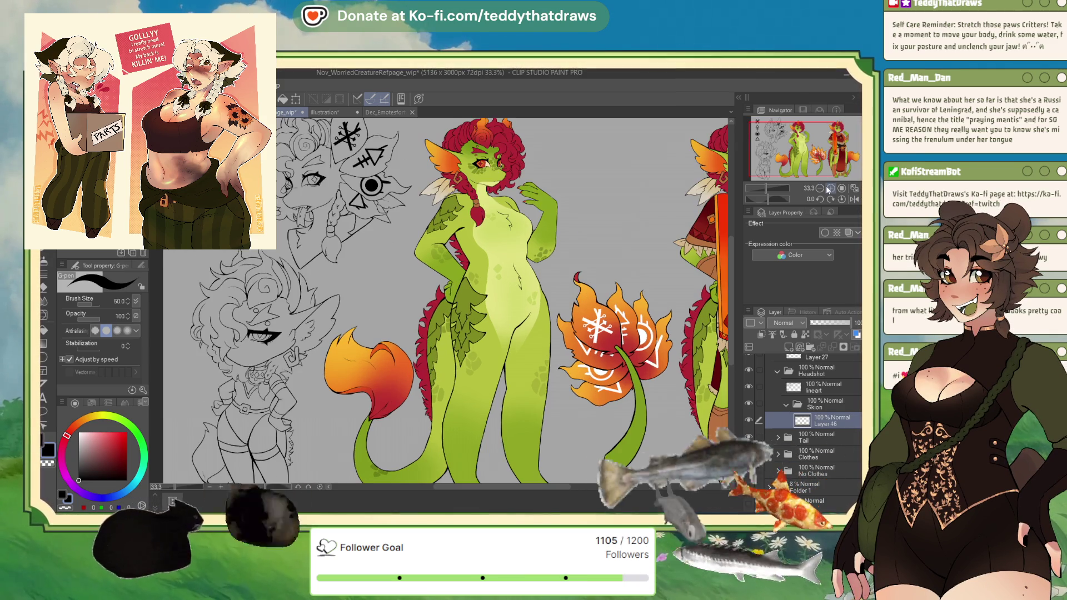
Switch to the headshot lineart layer and Auto Select the face and neck area.
scroll(378, 289, up, 3)
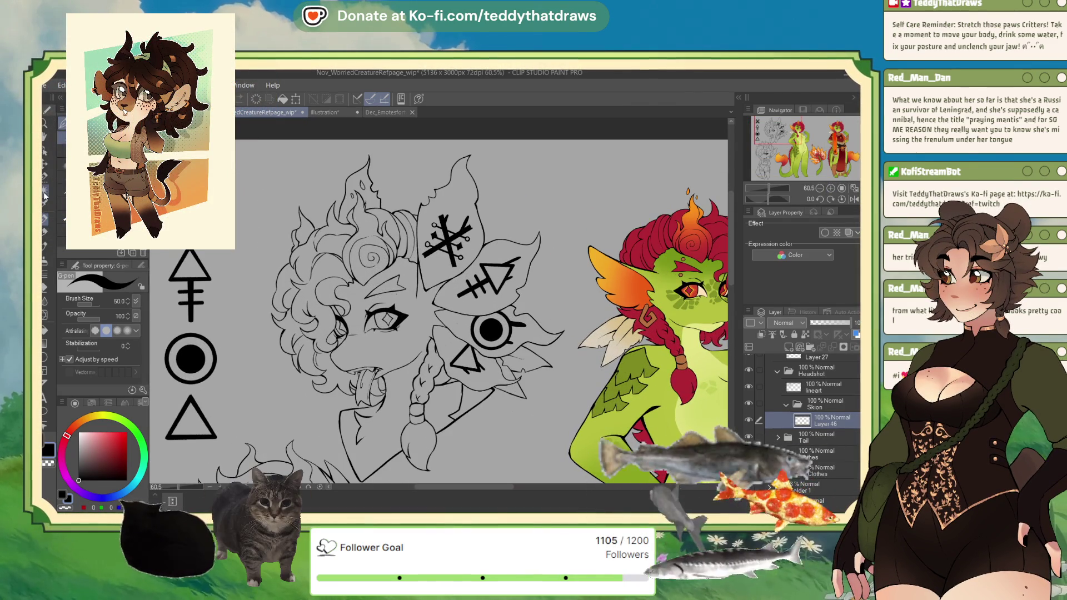
scroll(334, 317, up, 4)
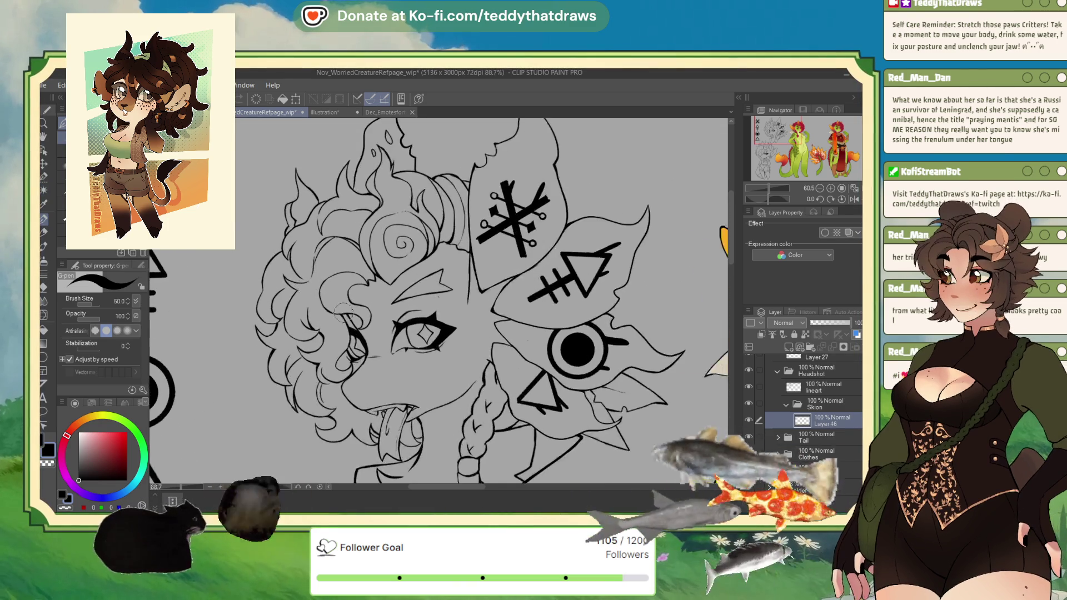
click(821, 392)
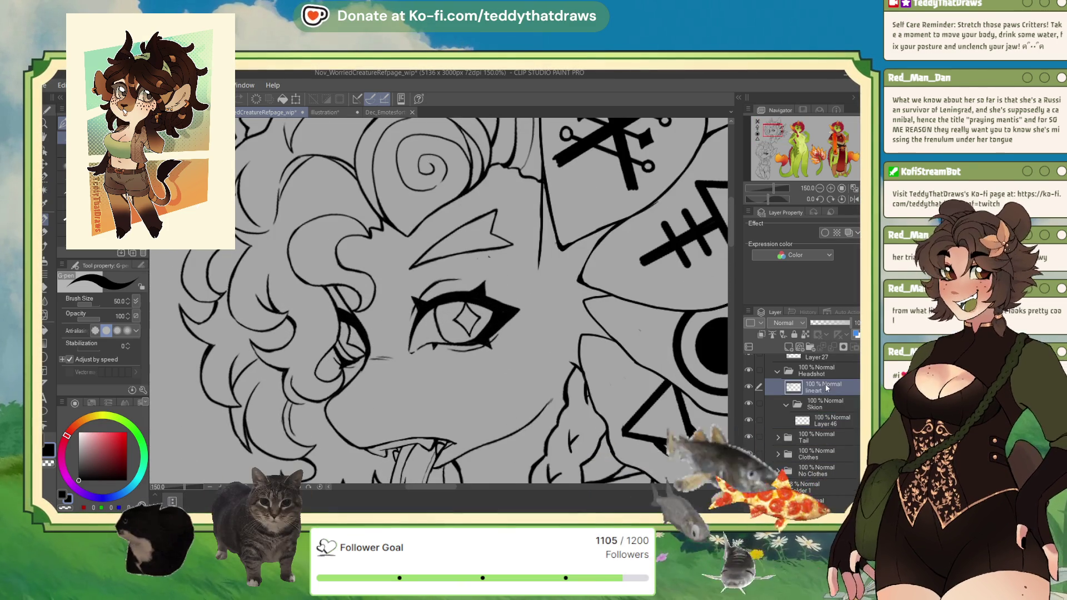
click(90, 304)
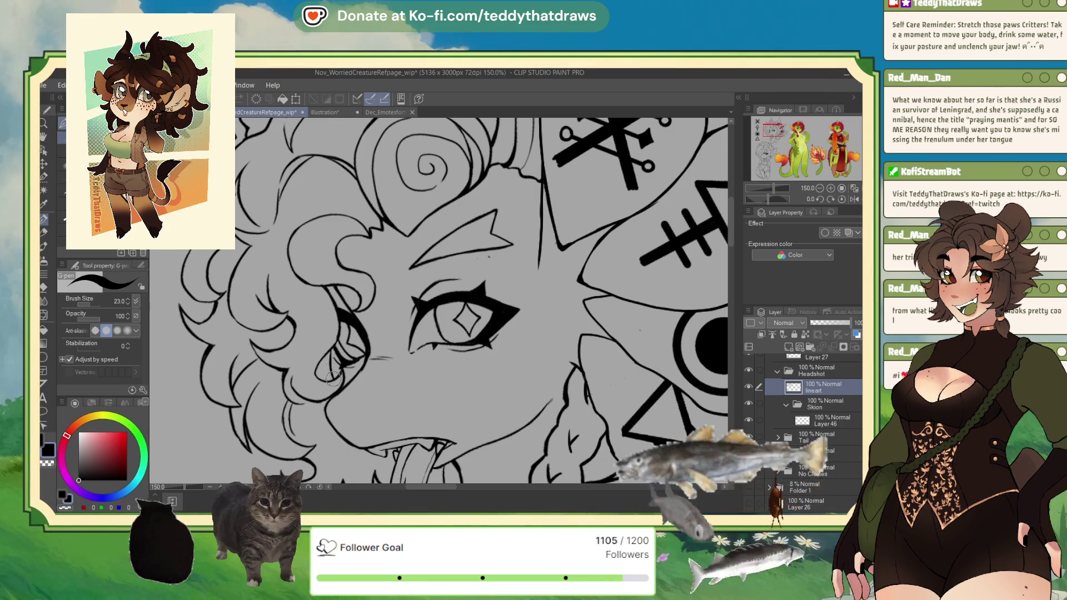
scroll(363, 270, down, 1)
scroll(363, 269, down, 1)
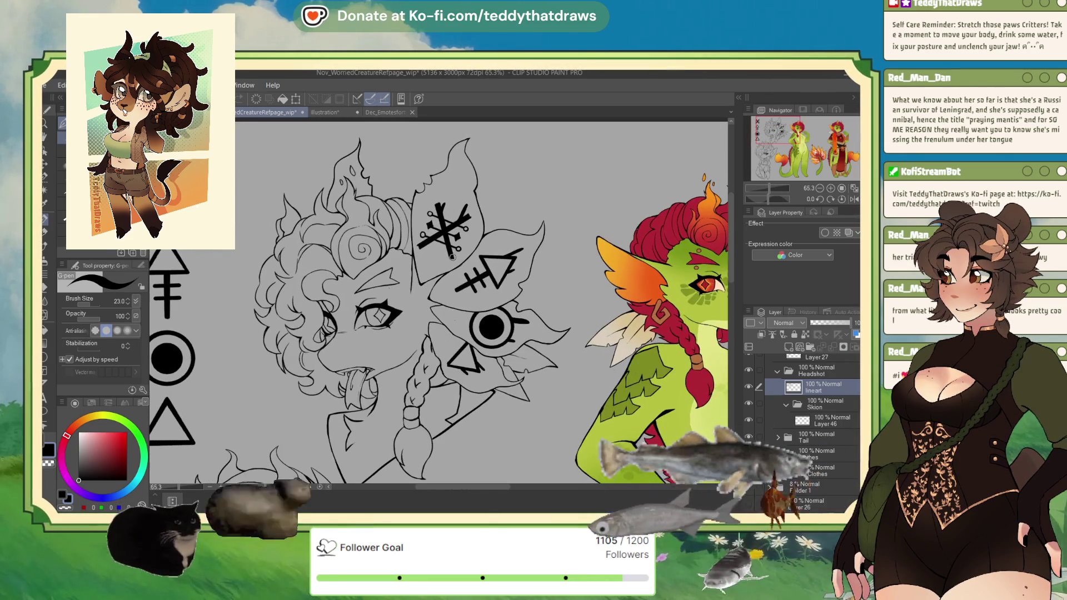
click(44, 190)
click(383, 356)
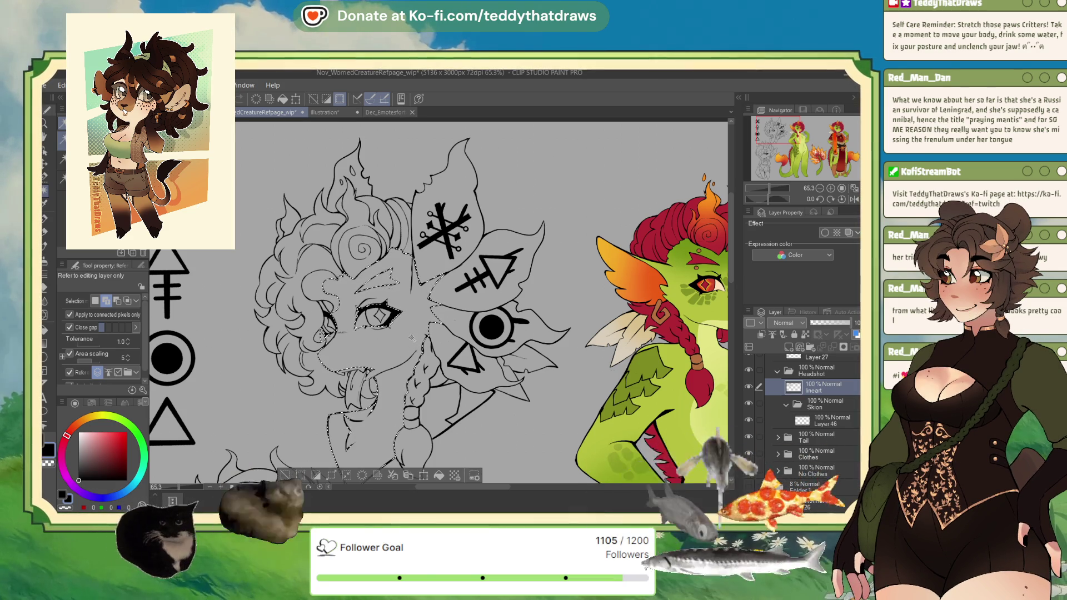
Add the neck beside the braid to the selection, sample the creature's light green, and select Layer 46.
click(445, 396)
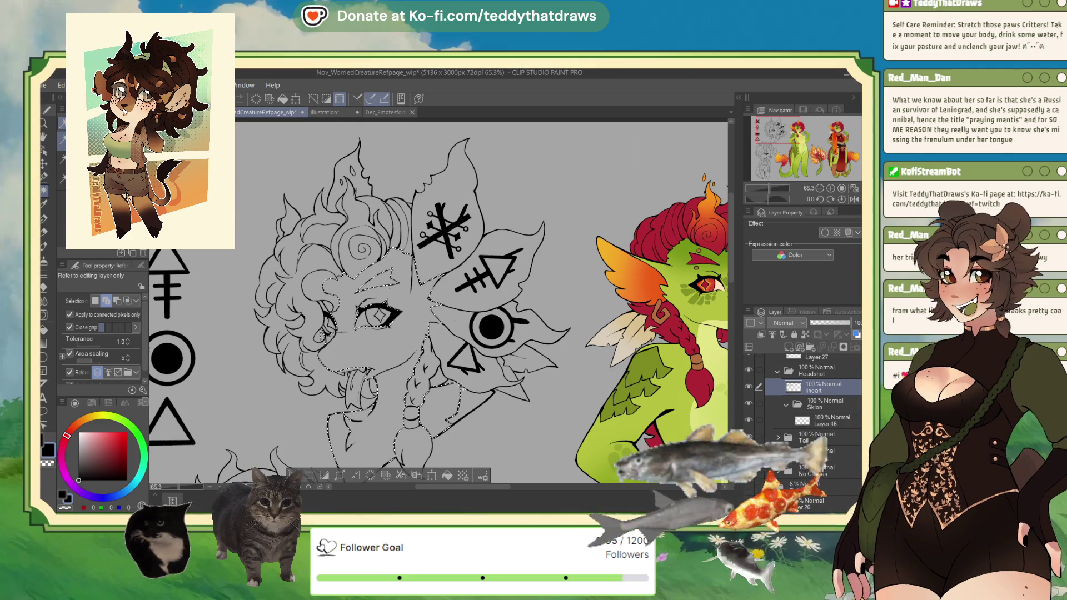
scroll(391, 366, down, 2)
scroll(355, 305, up, 3)
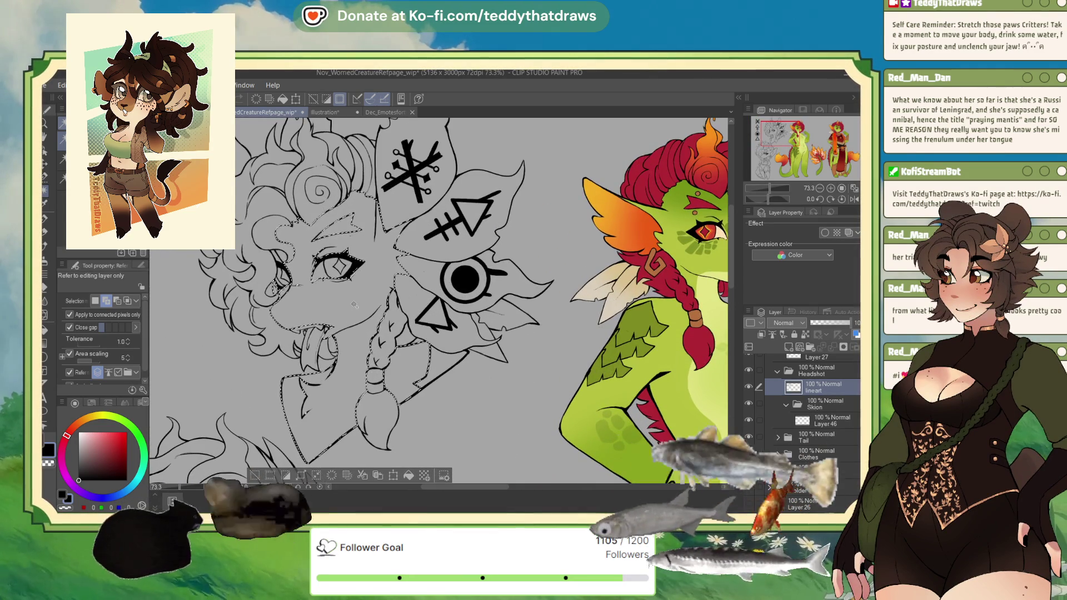
scroll(354, 305, down, 2)
scroll(354, 305, up, 3)
scroll(372, 313, up, 2)
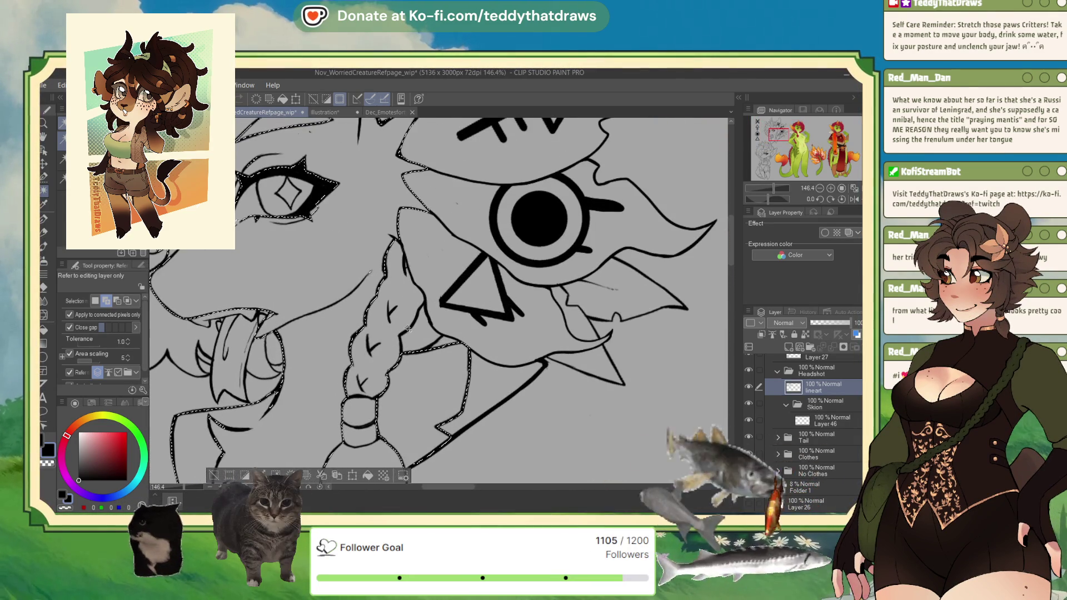
scroll(369, 312, down, 3)
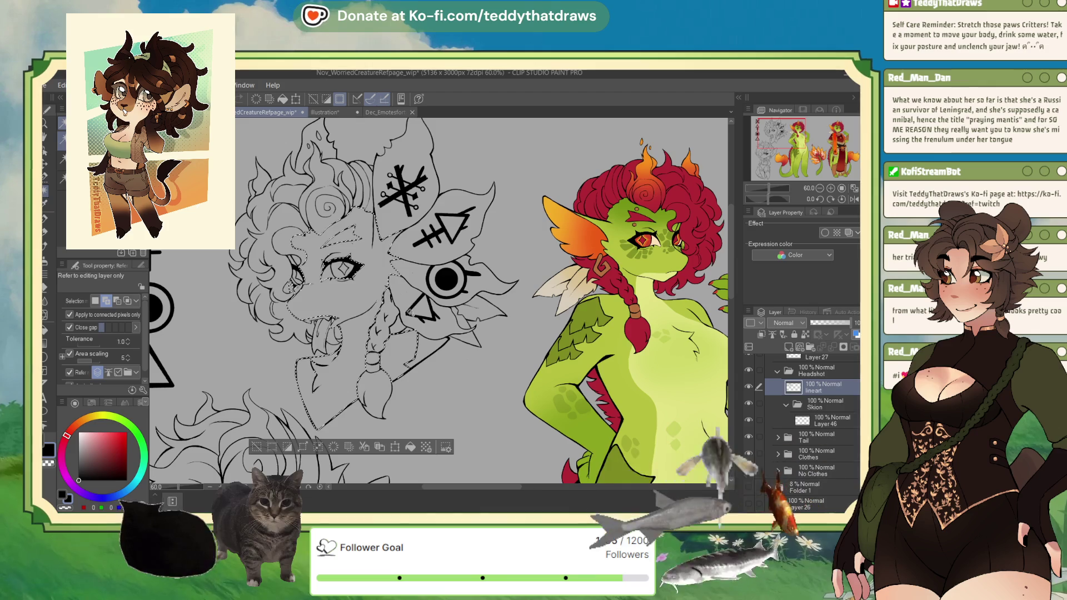
scroll(414, 318, down, 1)
scroll(356, 307, up, 2)
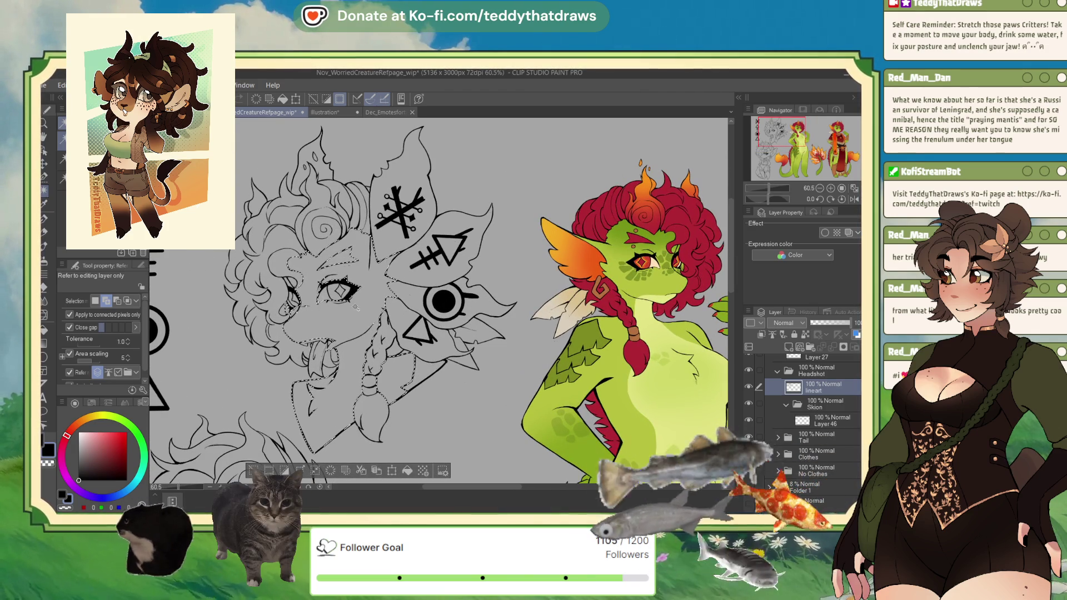
alt+click(679, 287)
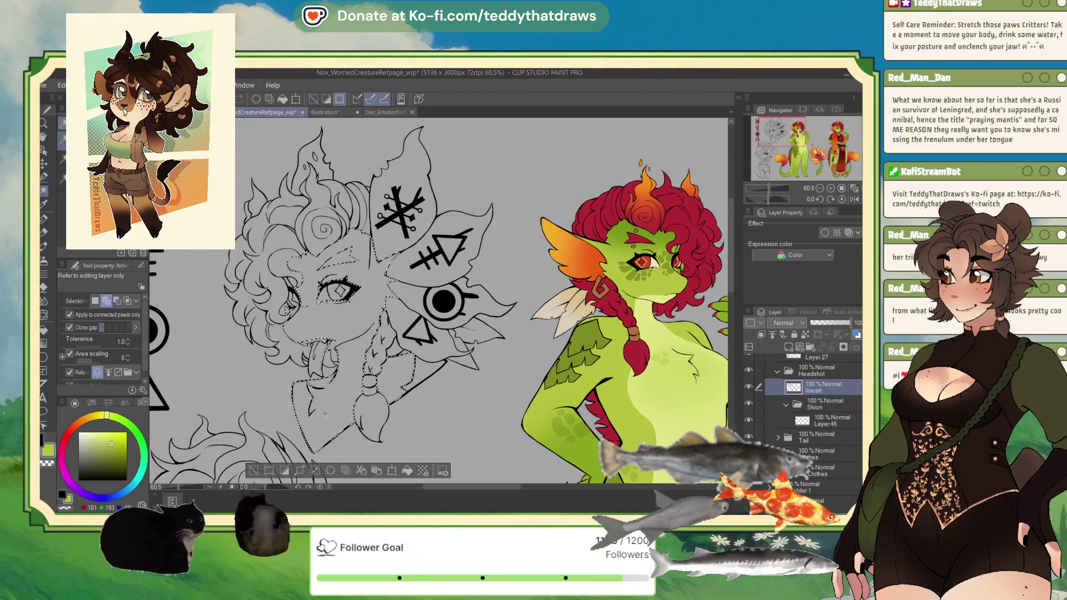
click(816, 423)
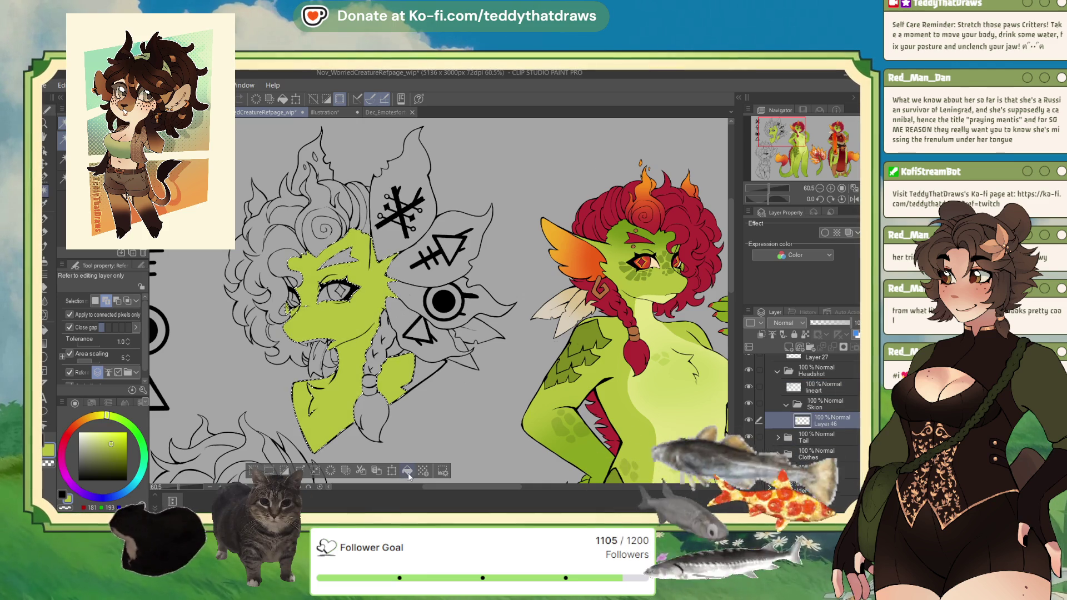
Fill the small gap beside the braid with a darker green.
click(45, 177)
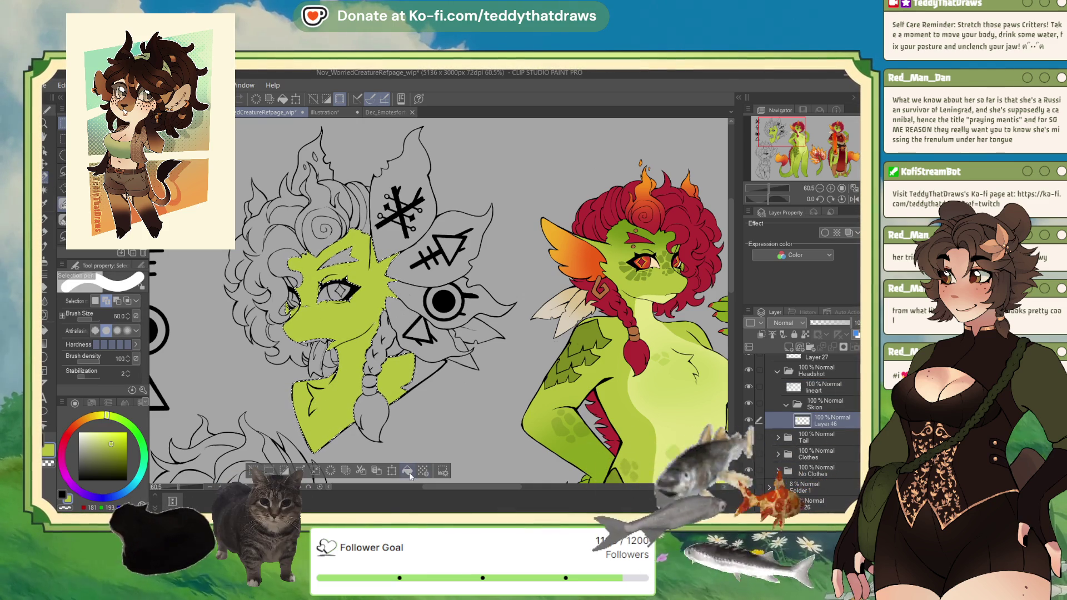
key(ctrl+d)
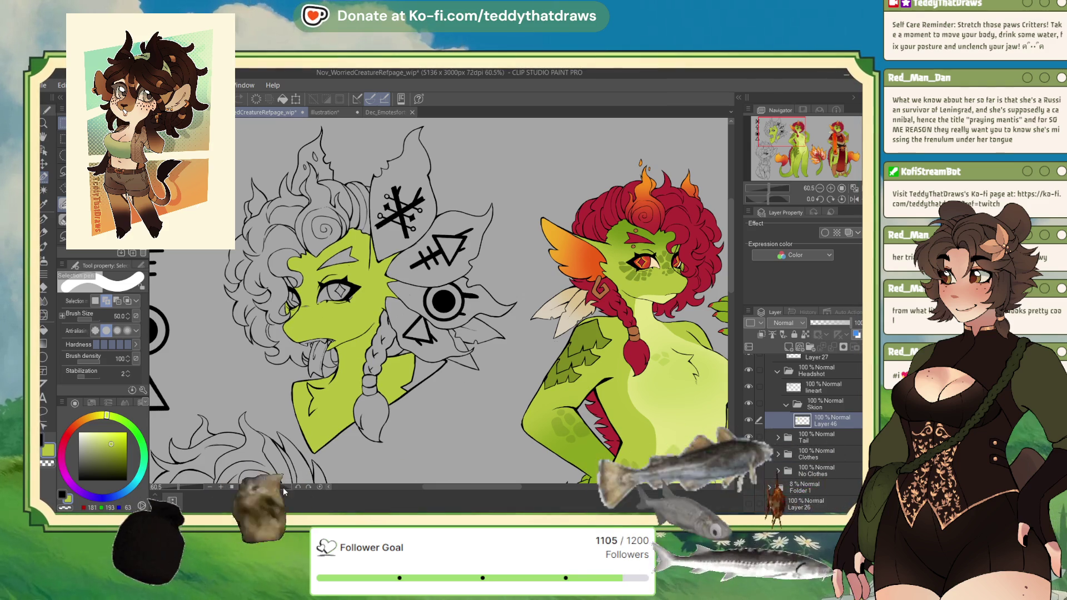
alt+click(584, 332)
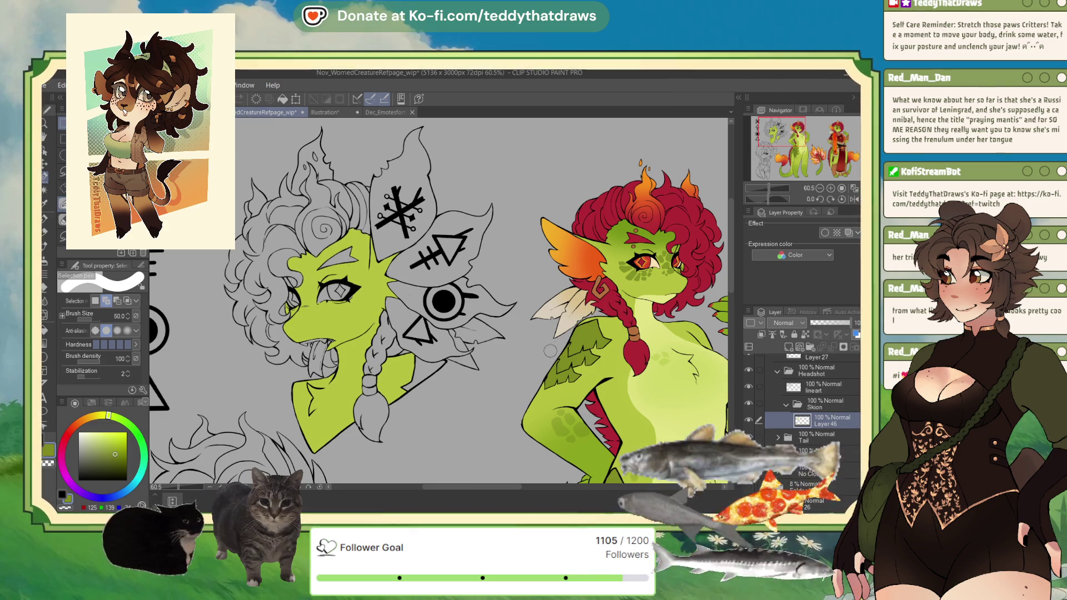
click(45, 191)
click(428, 371)
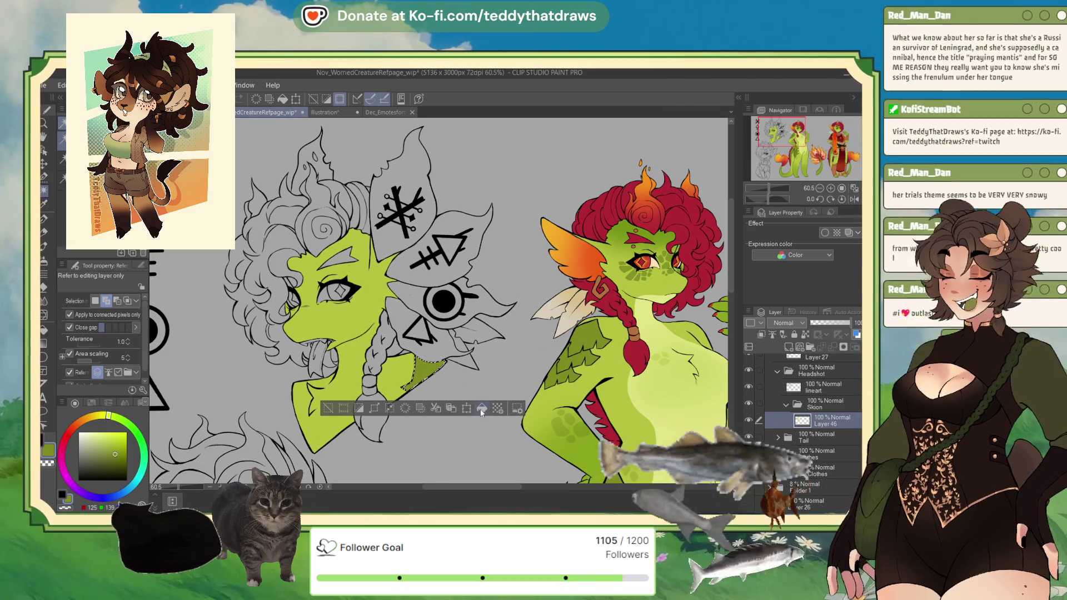
key(alt+BackSpace)
key(ctrl+d)
Select areas along the braid, then re-pick the light face green and return to the pen.
click(404, 353)
click(386, 332)
click(375, 423)
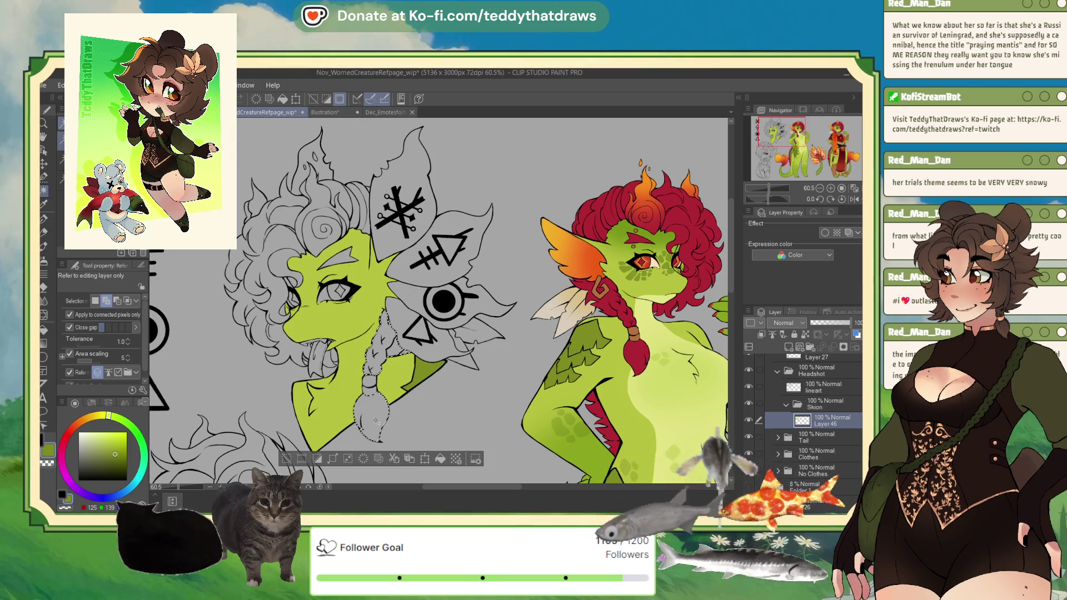
click(290, 460)
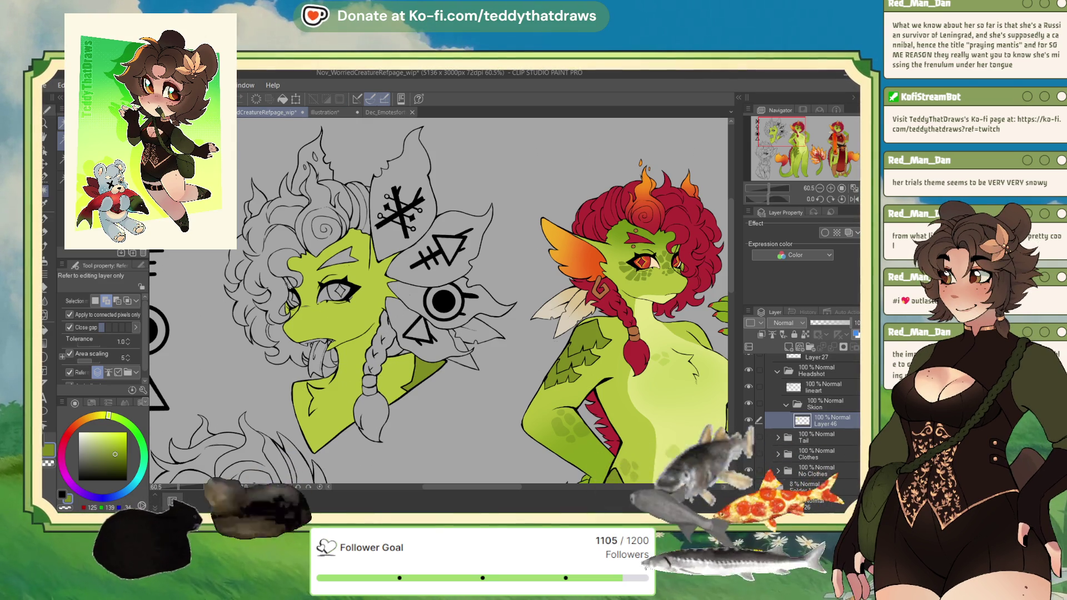
click(291, 281)
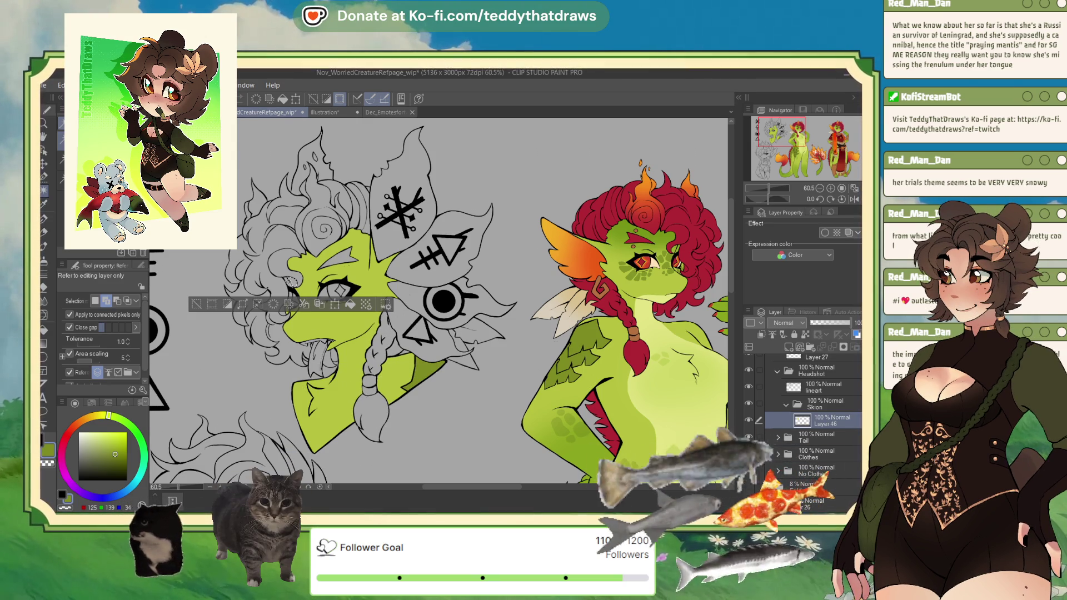
alt+click(334, 324)
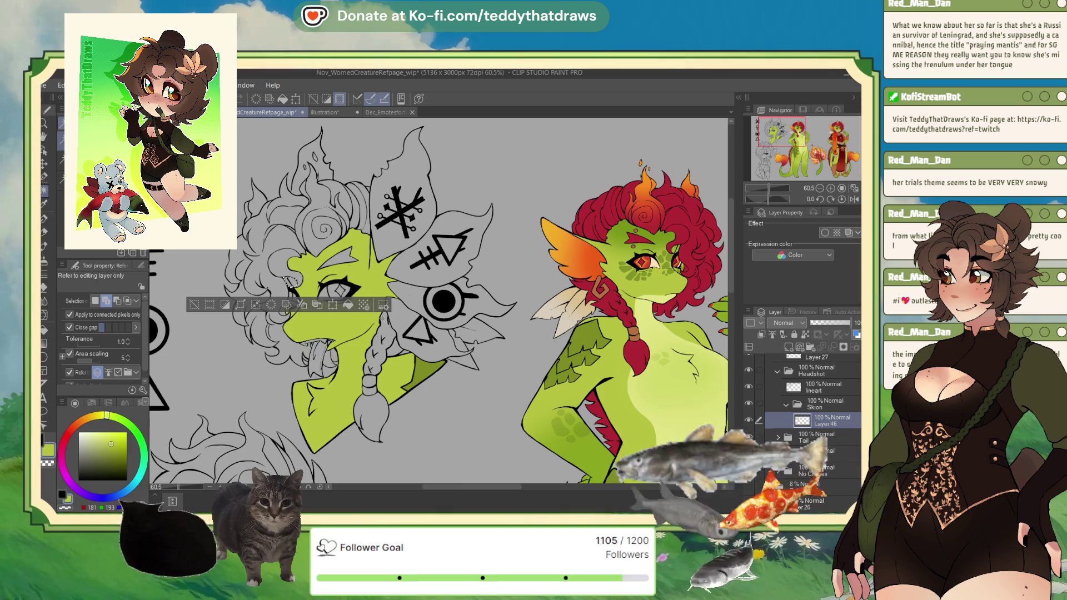
click(194, 306)
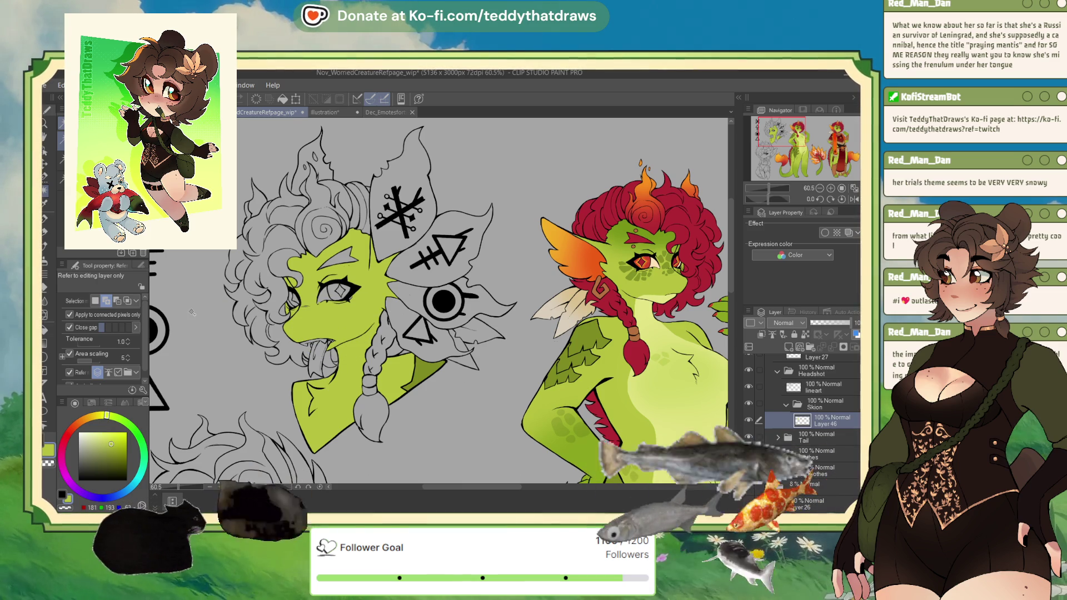
key(p)
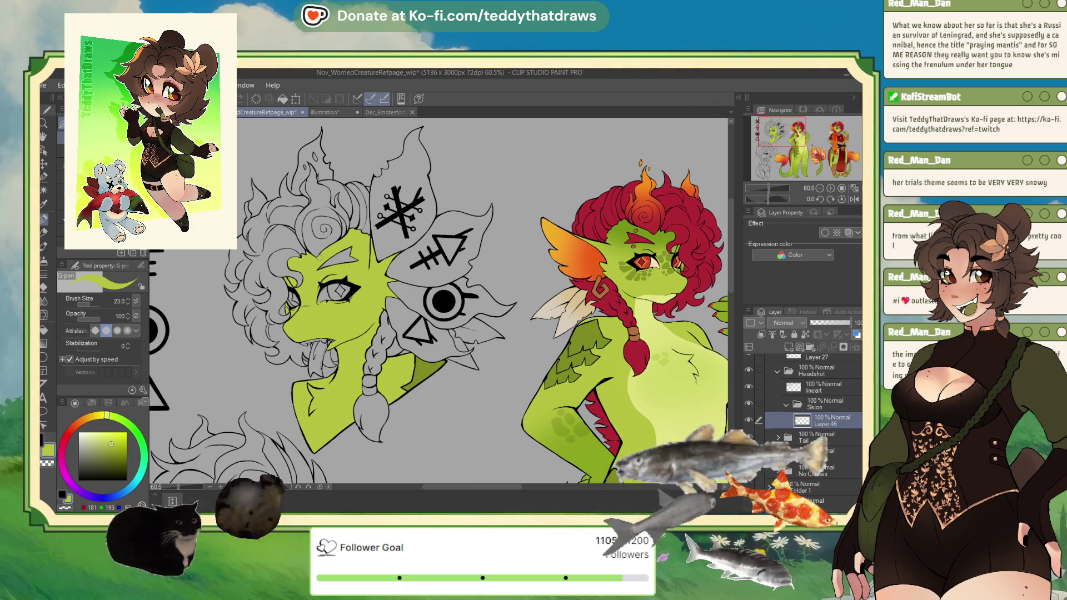
Sample an olive green and add Layer 47 above Layer 46.
scroll(308, 268, up, 5)
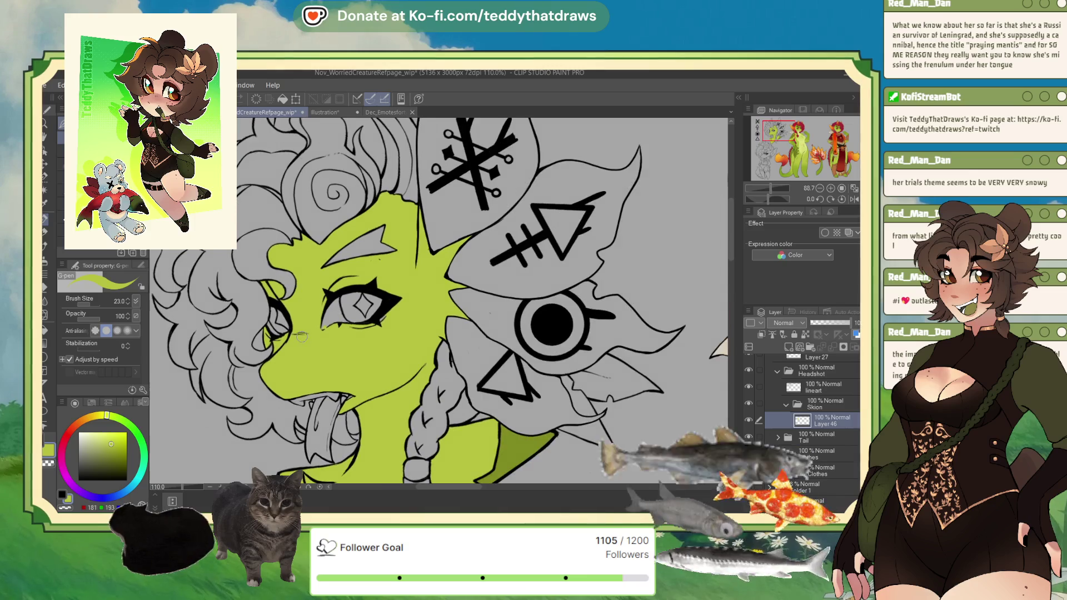
scroll(324, 404, up, 3)
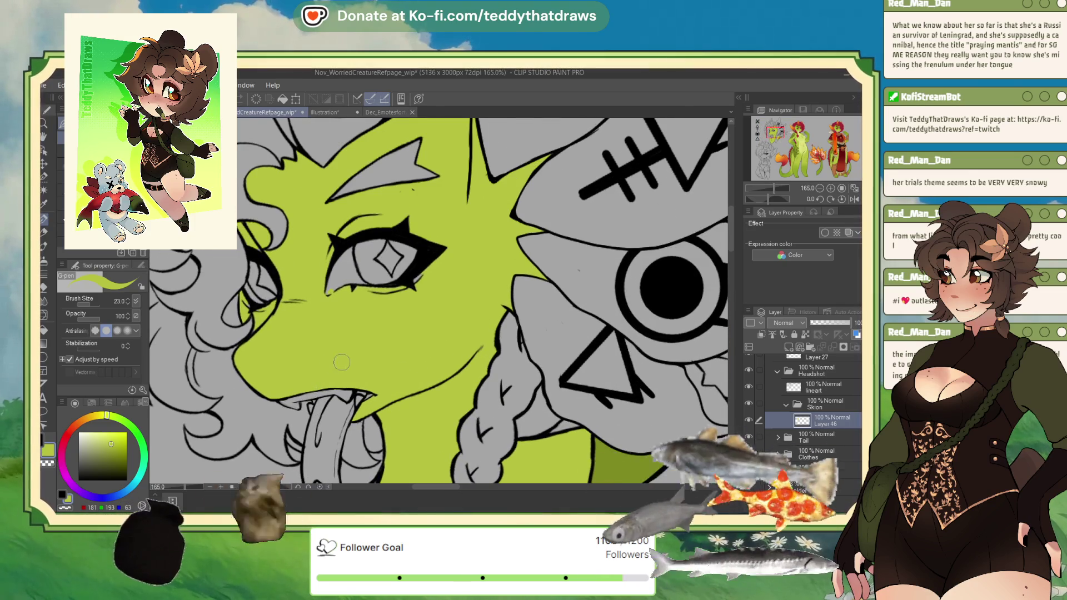
scroll(340, 363, down, 4)
scroll(356, 363, up, 4)
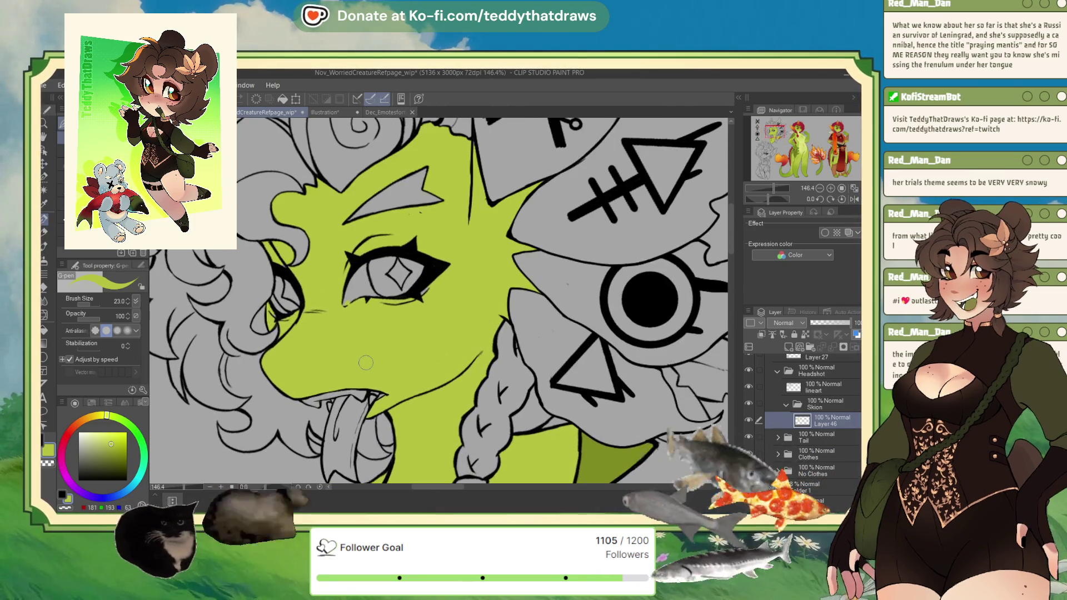
scroll(366, 362, down, 5)
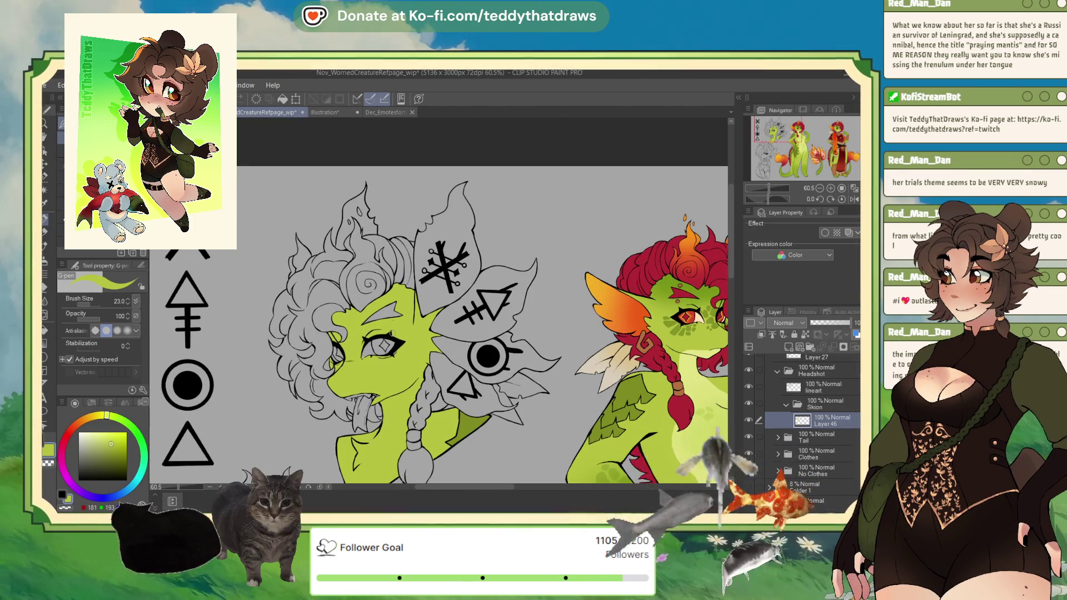
scroll(328, 317, down, 2)
scroll(489, 328, up, 1)
alt+click(574, 295)
scroll(239, 372, up, 1)
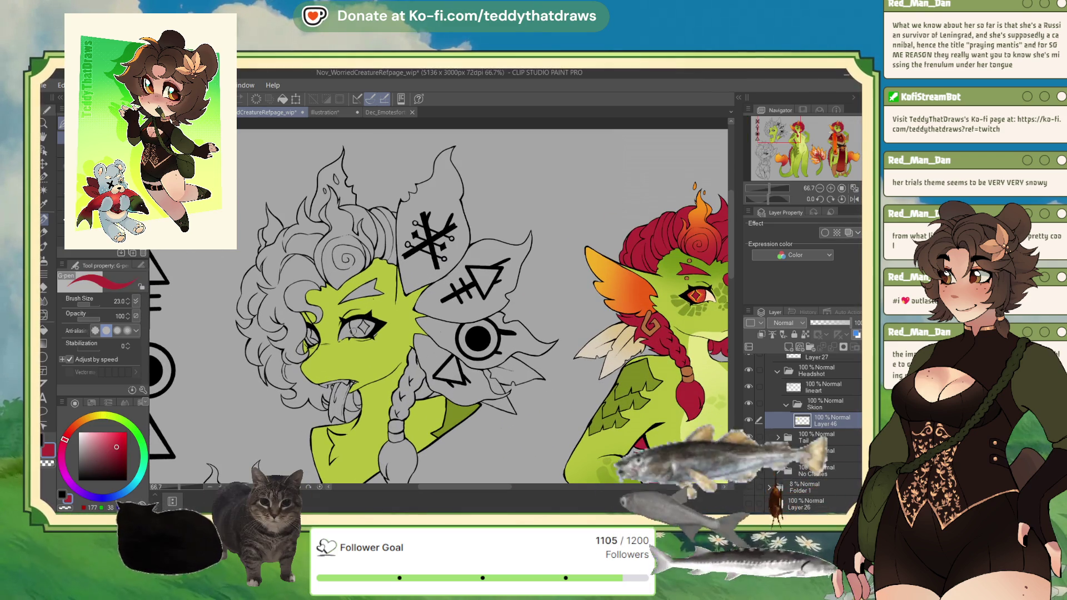
scroll(367, 300, down, 1)
scroll(348, 325, up, 1)
alt+click(689, 267)
scroll(251, 286, down, 1)
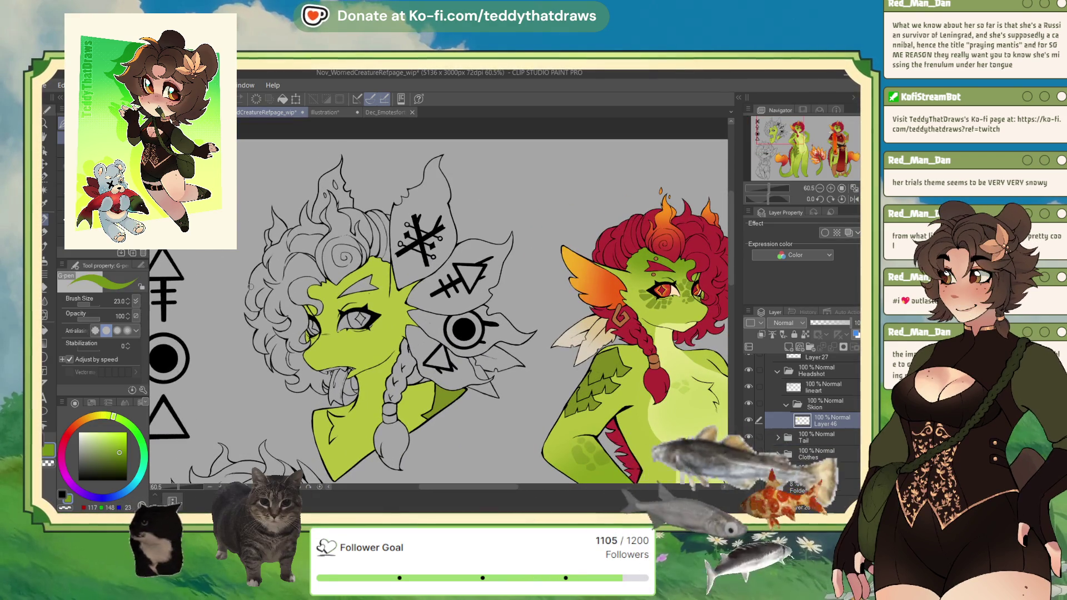
click(789, 346)
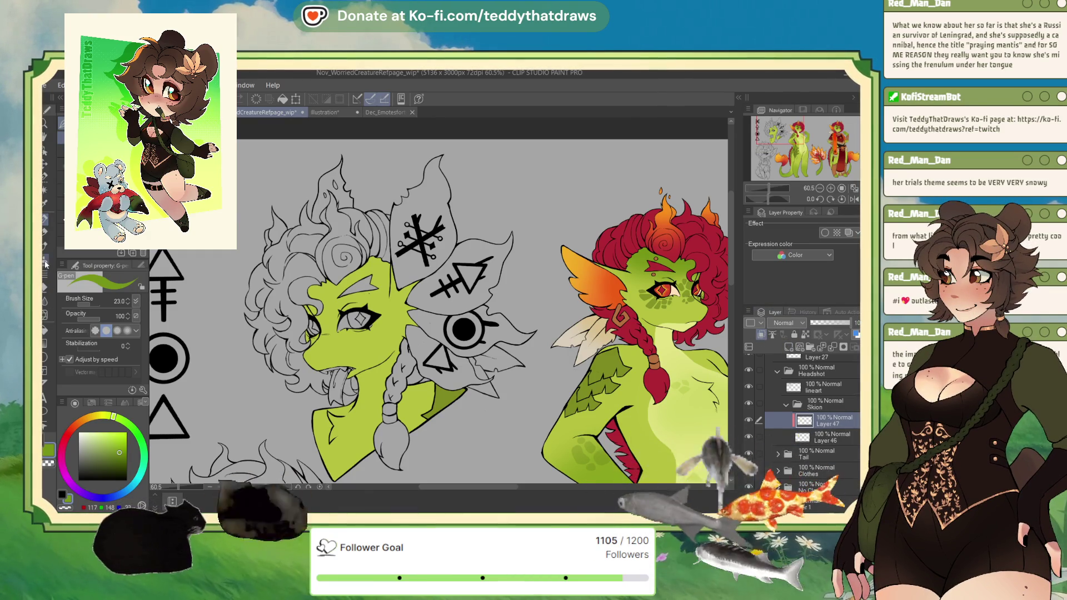
Sample the right creature's cheek green and add Layer 48 clipped to the layer below.
key(b)
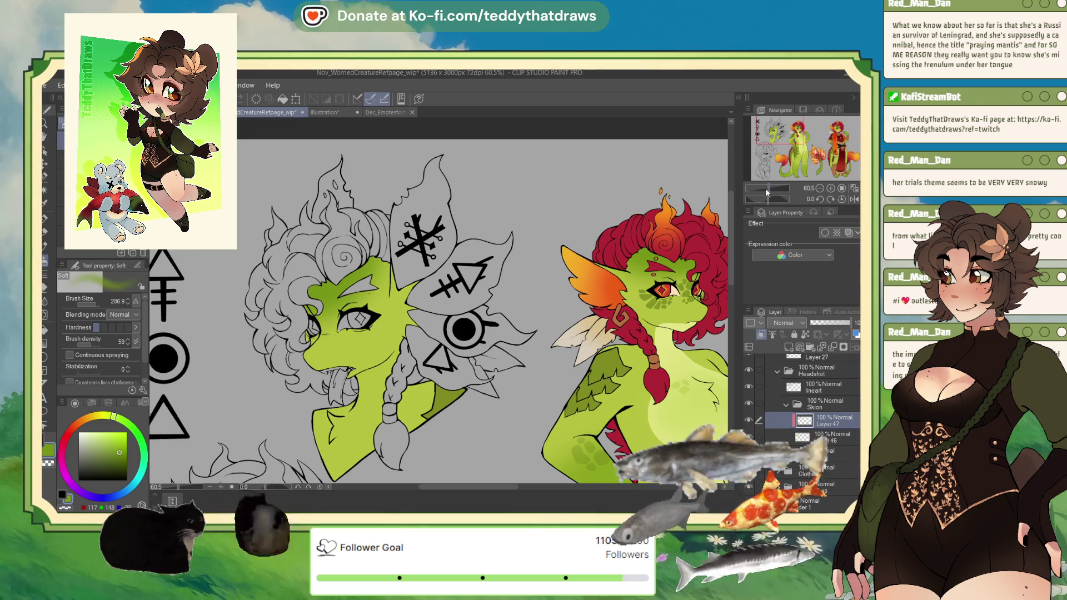
alt+click(689, 287)
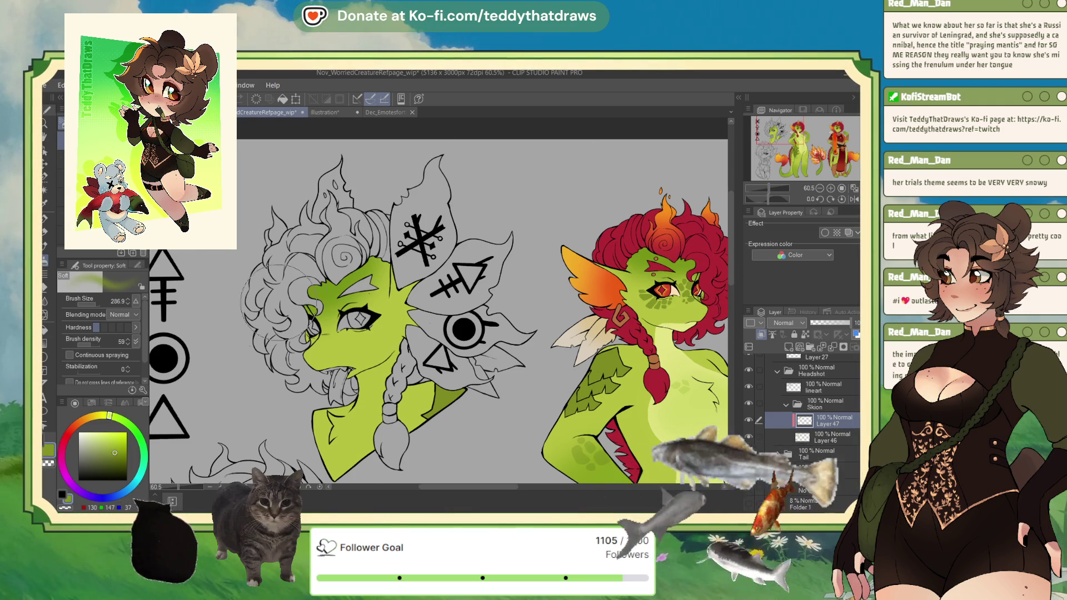
scroll(370, 309, up, 2)
scroll(370, 309, up, 2)
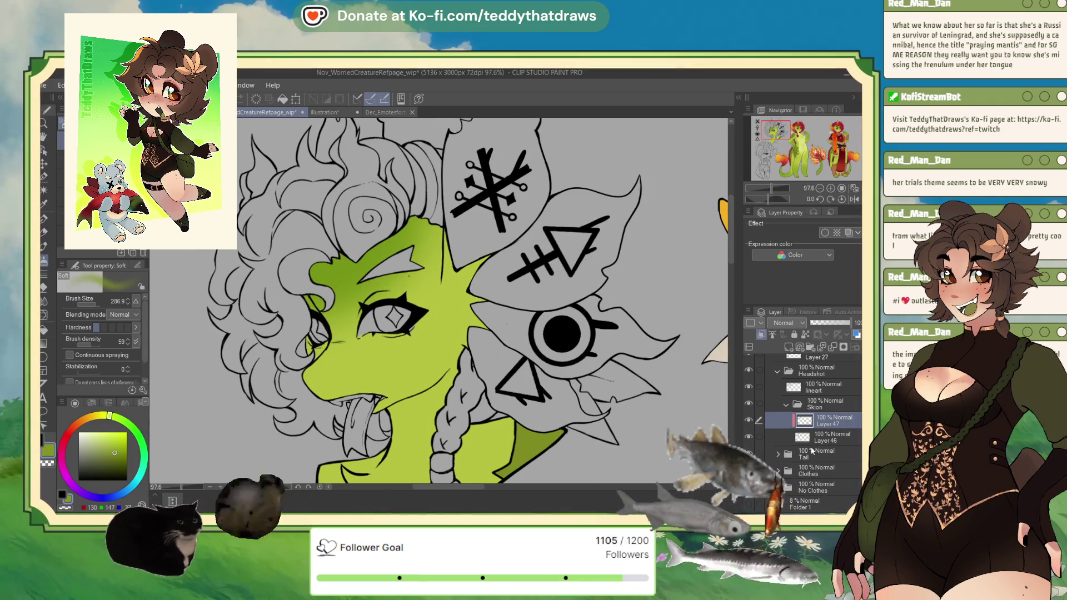
click(785, 345)
click(762, 334)
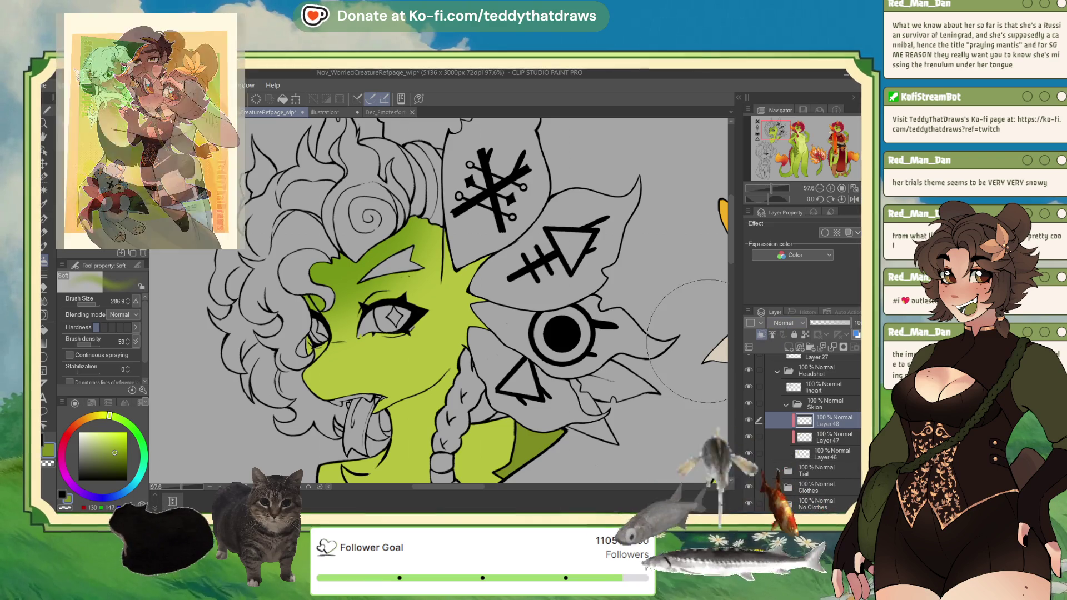
key(p)
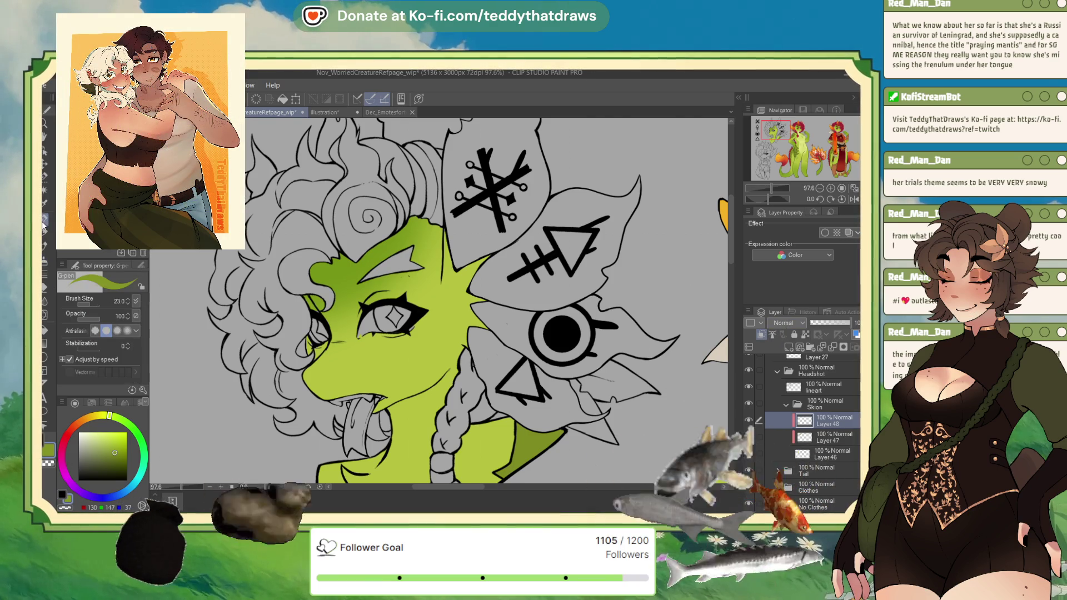
Expand the No Clothes and Skin folders and select Layer 37 with the scale markings.
scroll(837, 445, down, 3)
click(821, 423)
click(778, 421)
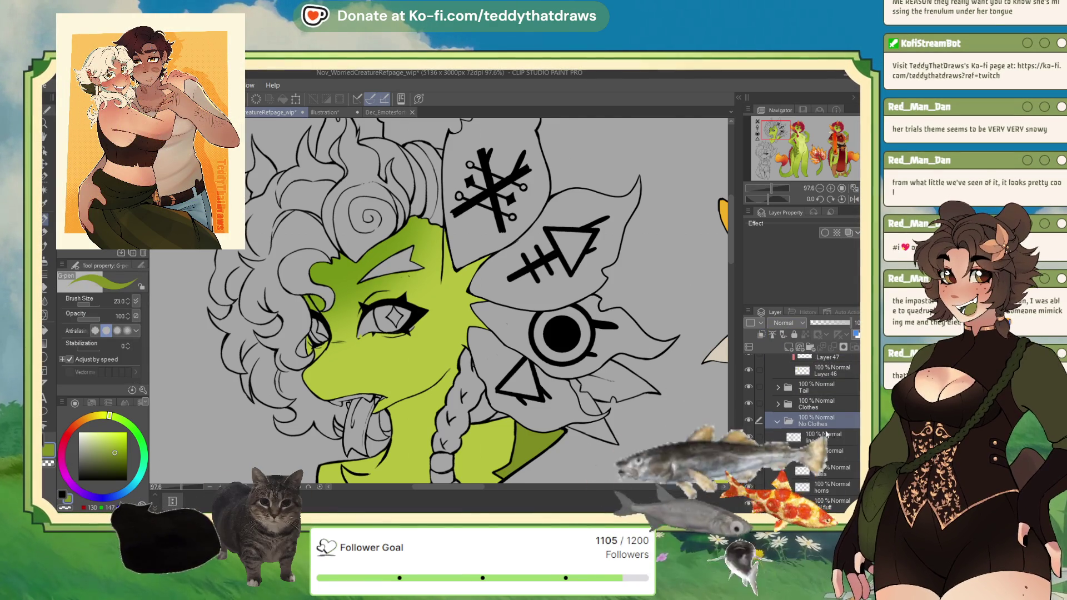
scroll(820, 410, down, 5)
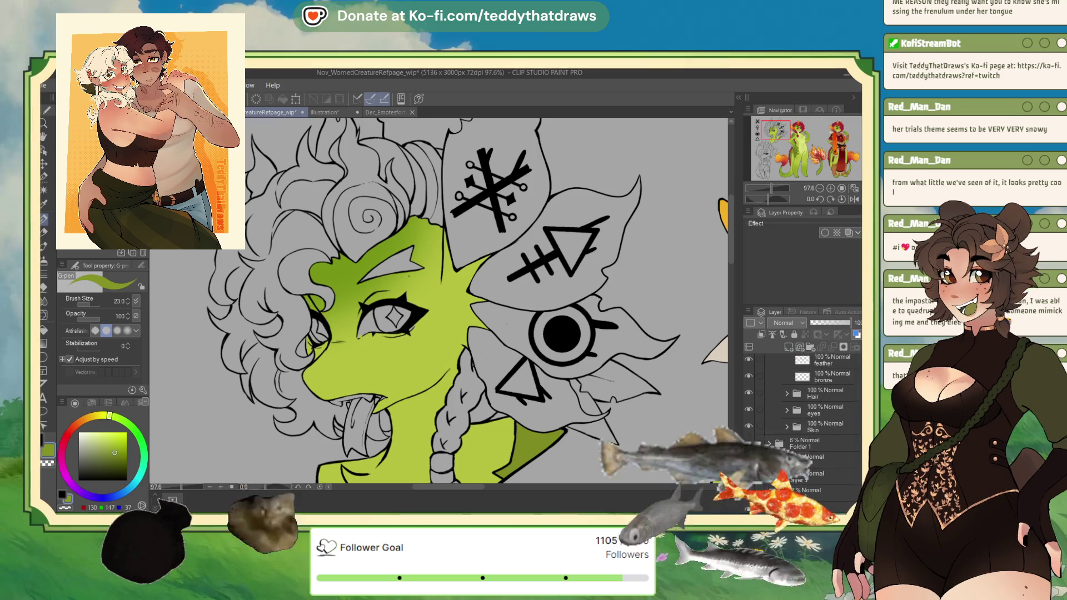
click(797, 423)
click(786, 421)
click(823, 454)
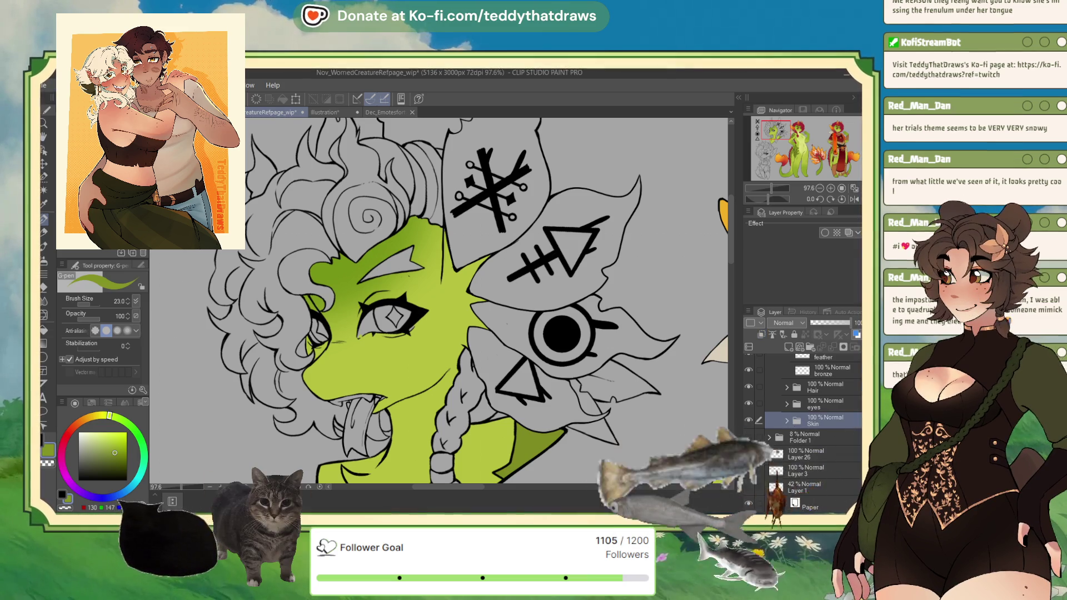
Paste the copied Layer 37 markings above Layer 48.
scroll(790, 424, up, 5)
scroll(832, 436, up, 5)
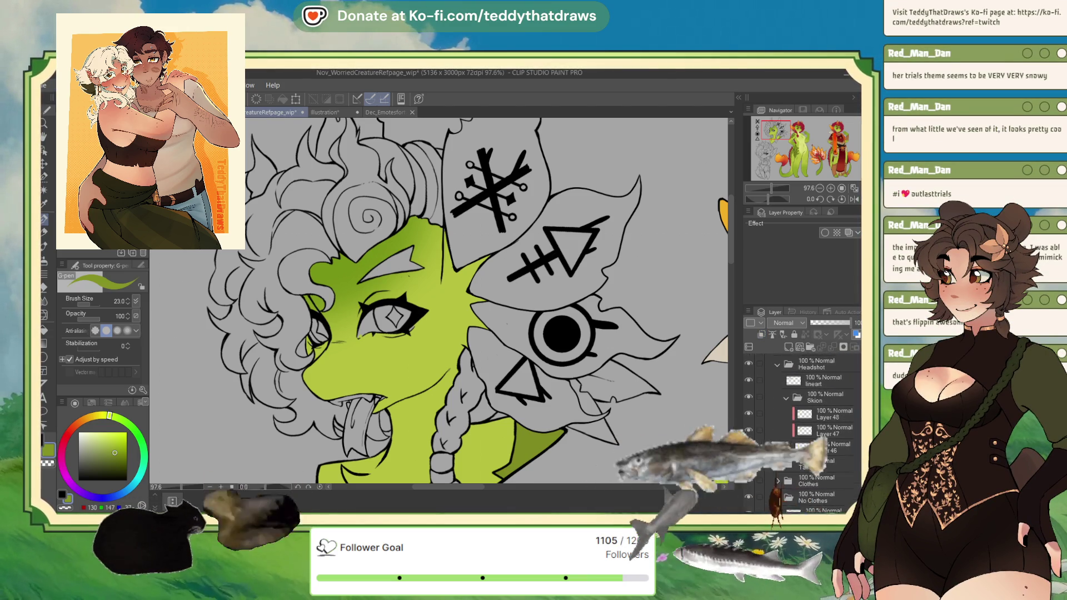
click(831, 436)
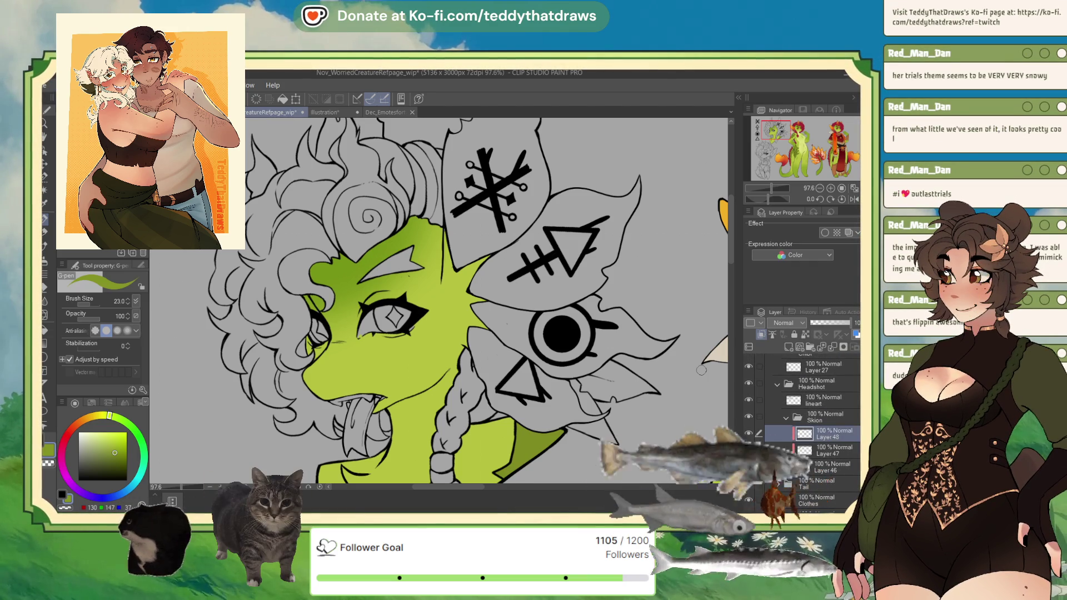
key(ctrl+v)
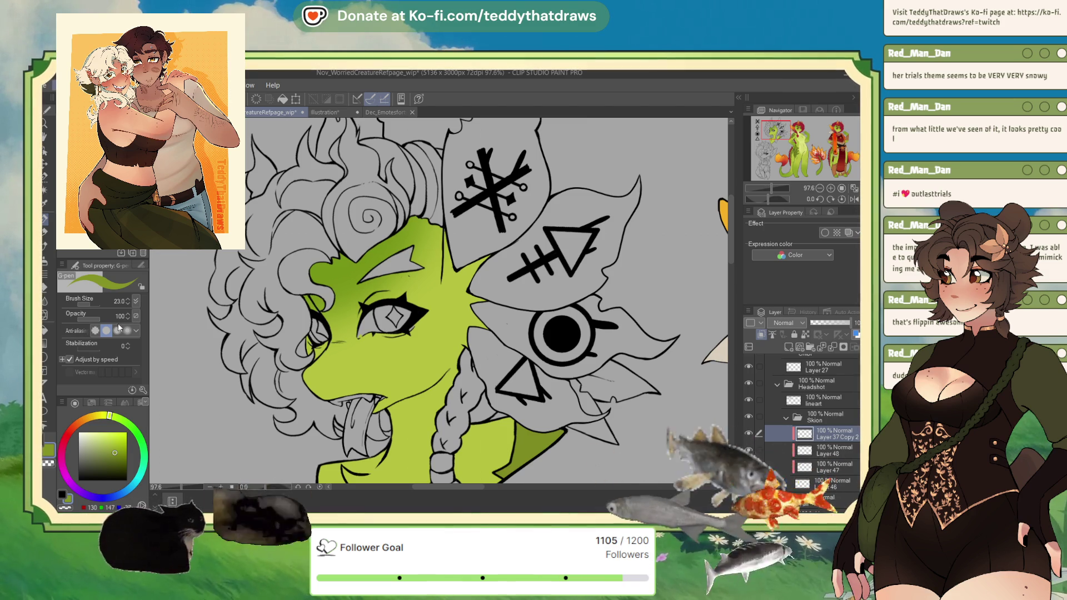
Try a first placement of the pasted markings on the left eye, then discard it.
key(ctrl+t)
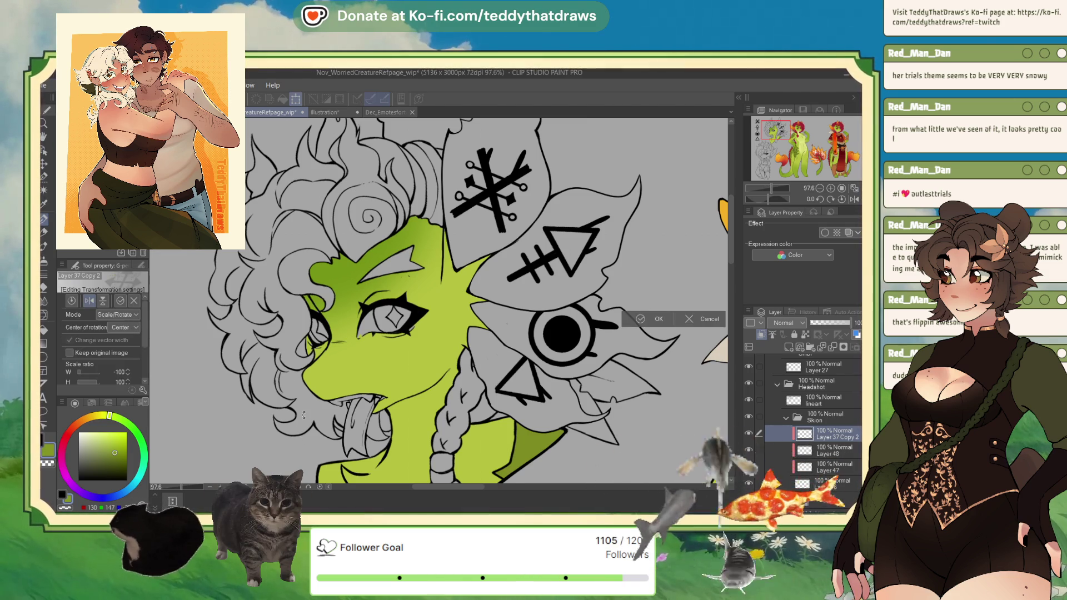
scroll(327, 405, down, 3)
drag(616, 346, 361, 371)
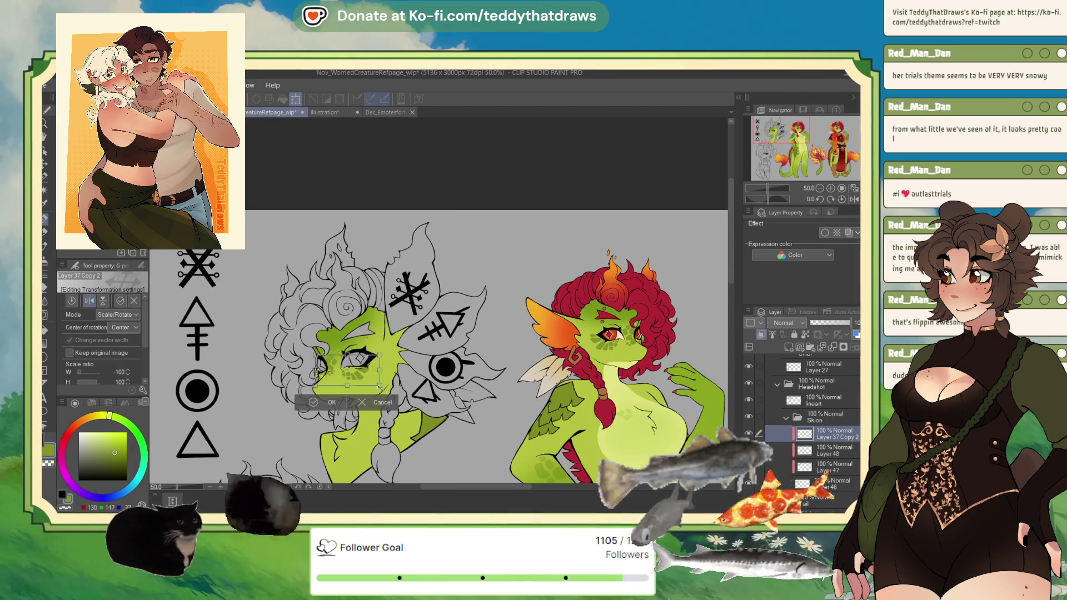
drag(371, 384, 376, 383)
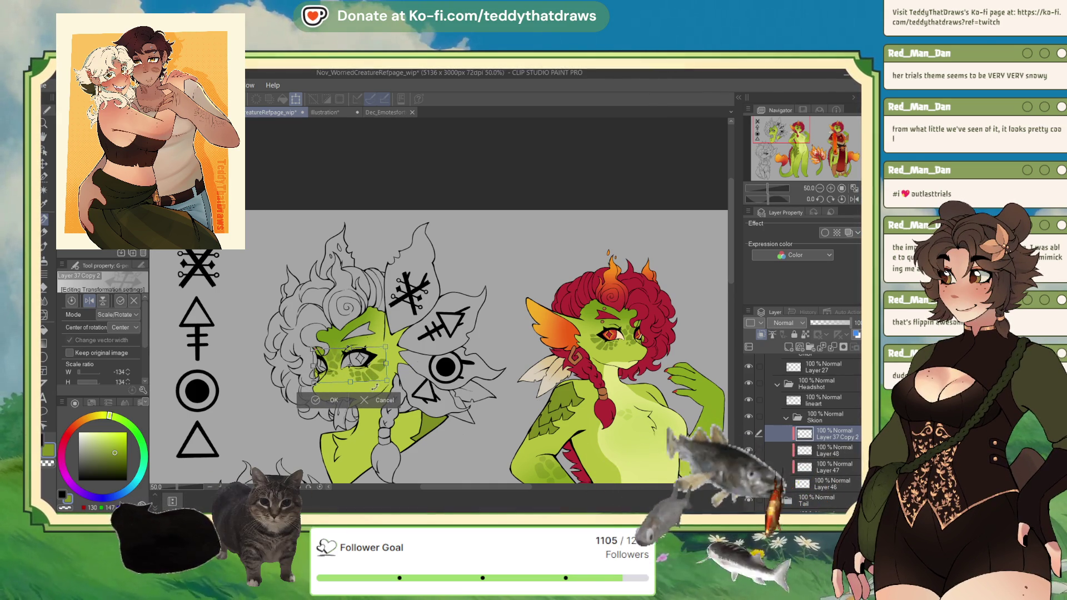
drag(376, 380, 377, 381)
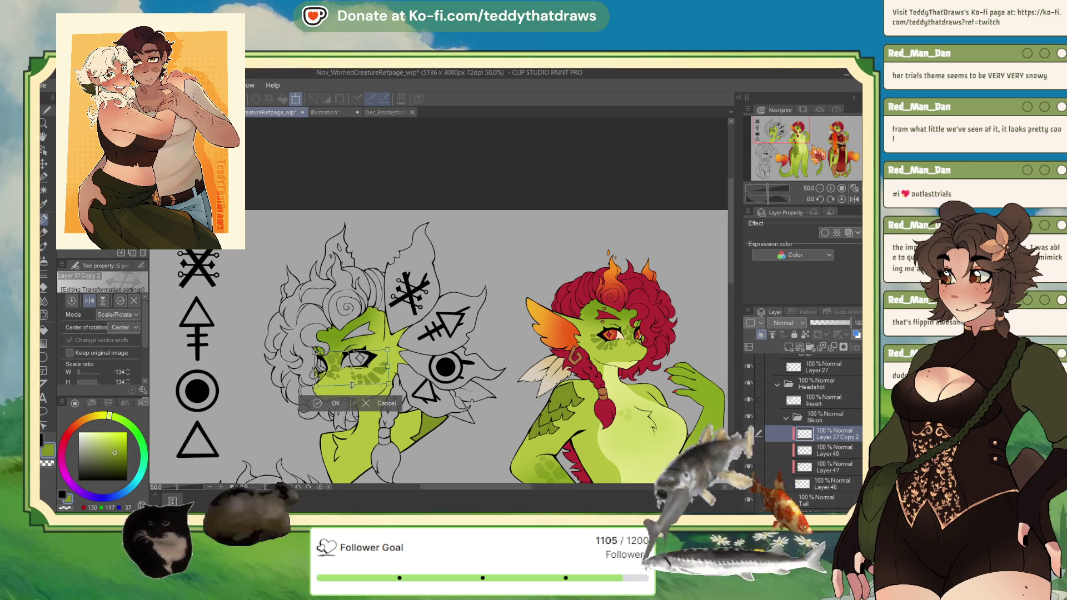
click(374, 400)
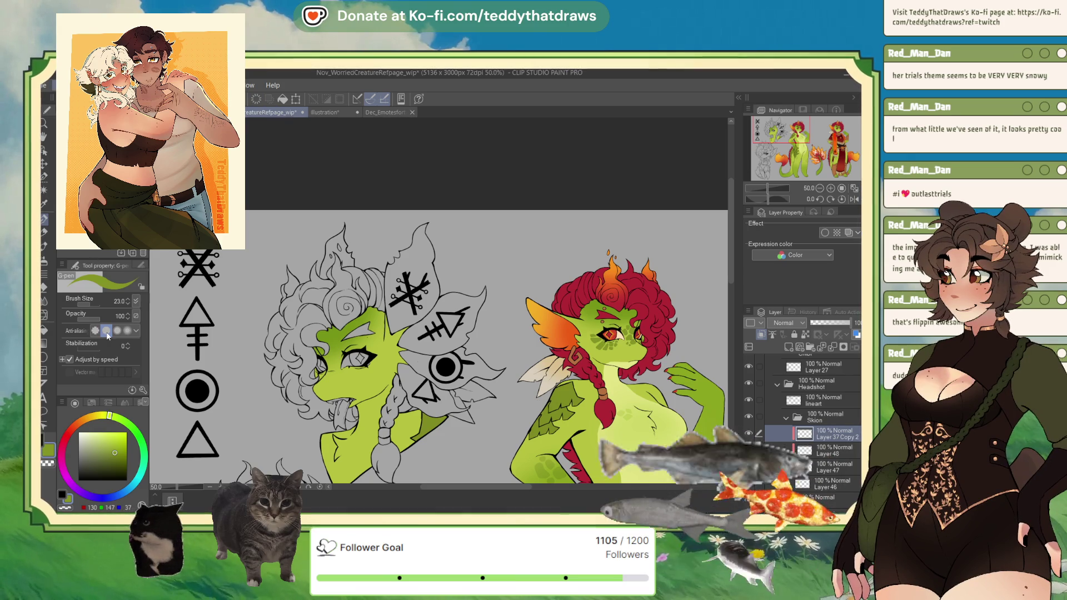
Move the markings onto the left eye, enlarge them mirrored to -147/147, and confirm.
key(ctrl+t)
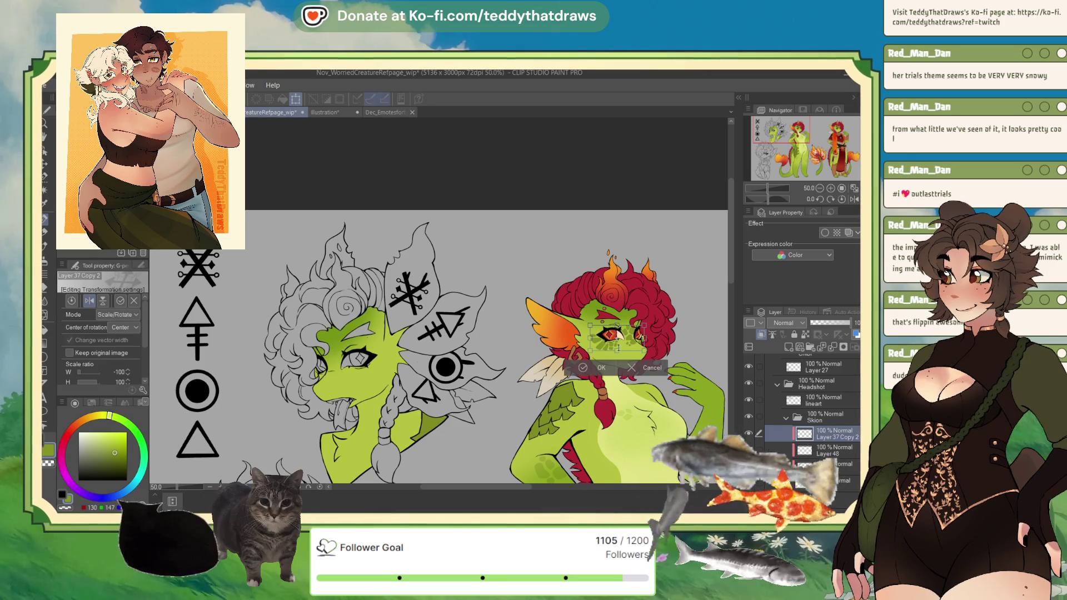
drag(625, 350, 366, 375)
drag(394, 318, 373, 376)
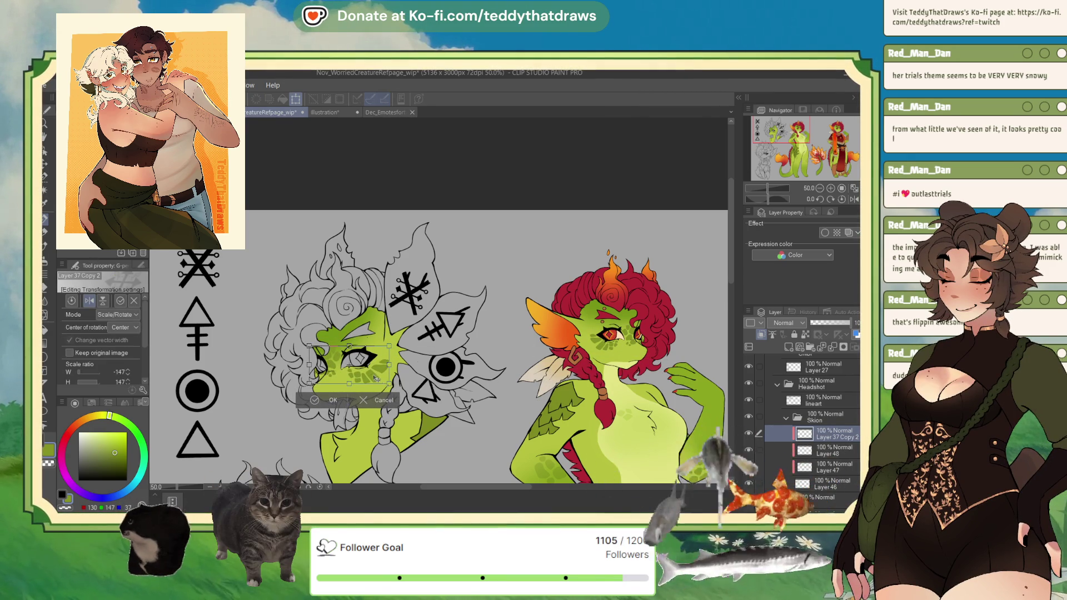
click(332, 399)
scroll(332, 403, up, 5)
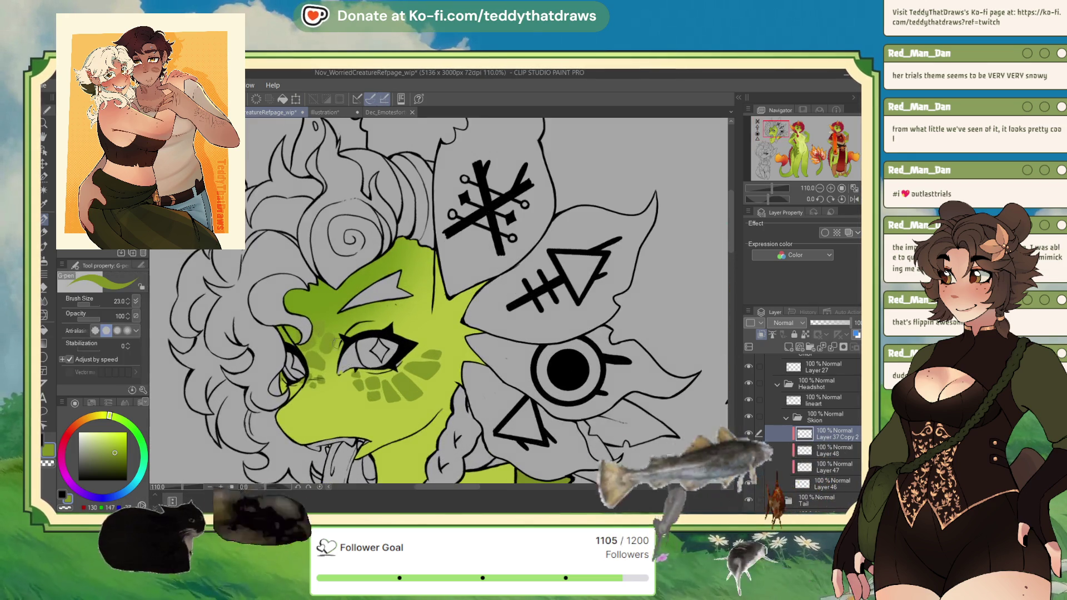
Sample a darker green, soft-erase the shading, merge Layer 48 down, and pick the skin green for airbrushing.
scroll(340, 321, down, 3)
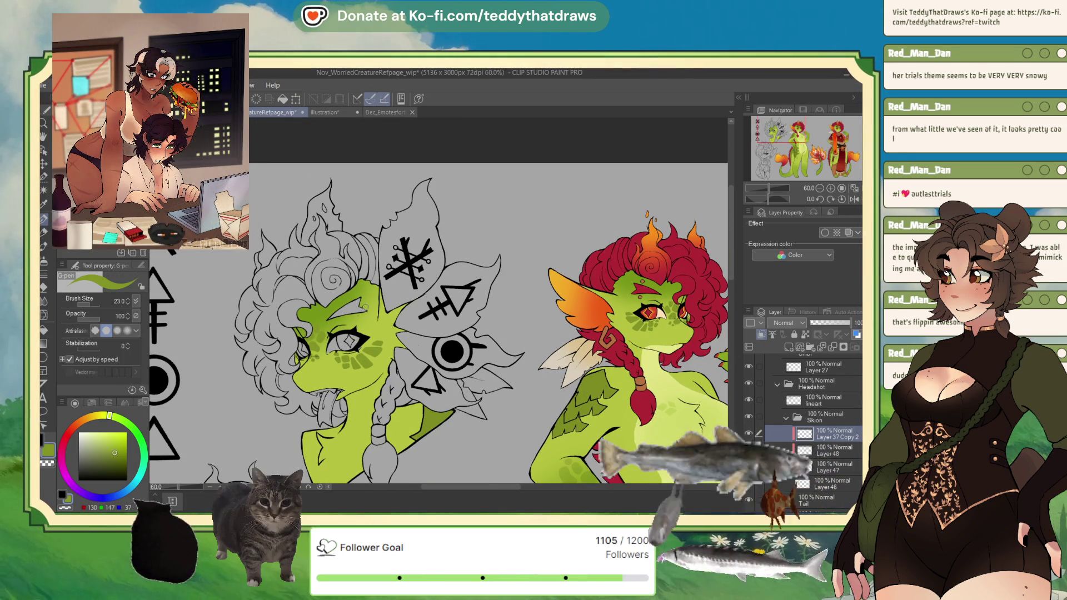
scroll(365, 306, up, 2)
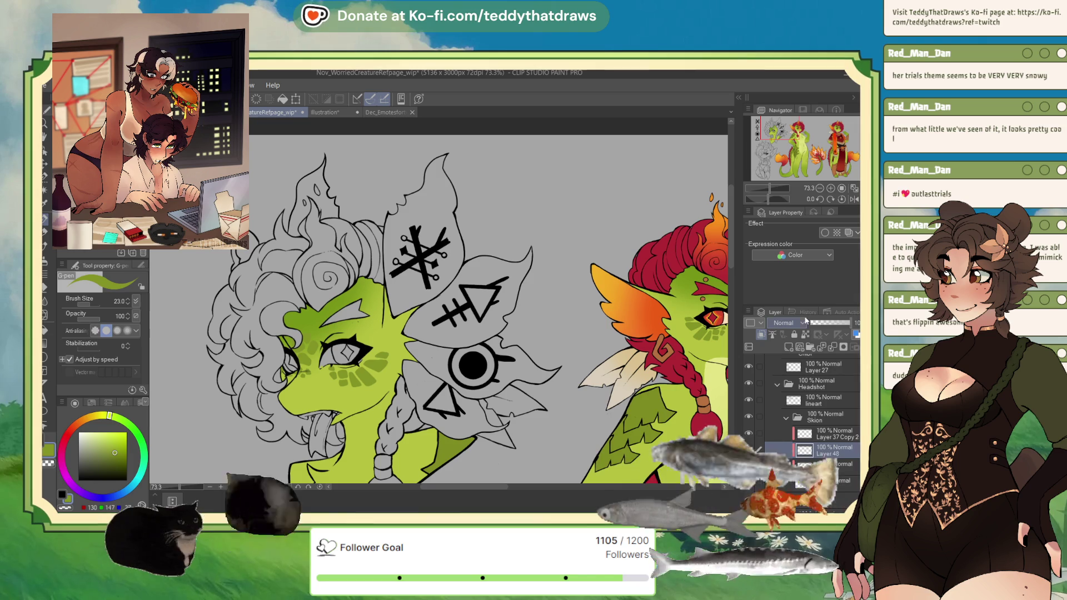
mouse_move(795, 133)
mouse_down()
mouse_move(808, 132)
mouse_move(798, 135)
mouse_up()
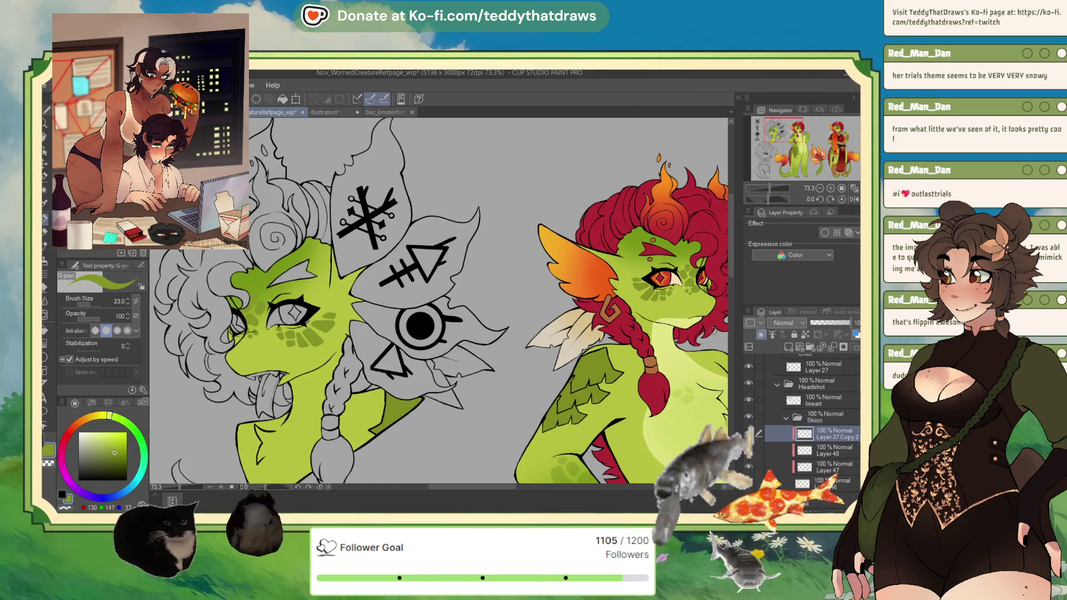
alt+click(689, 245)
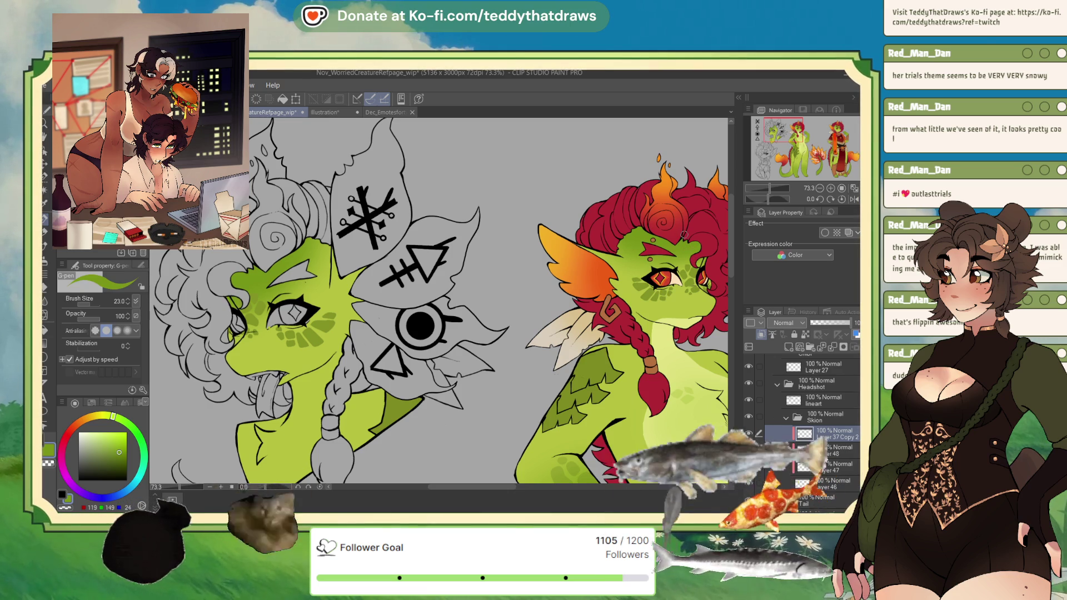
click(43, 288)
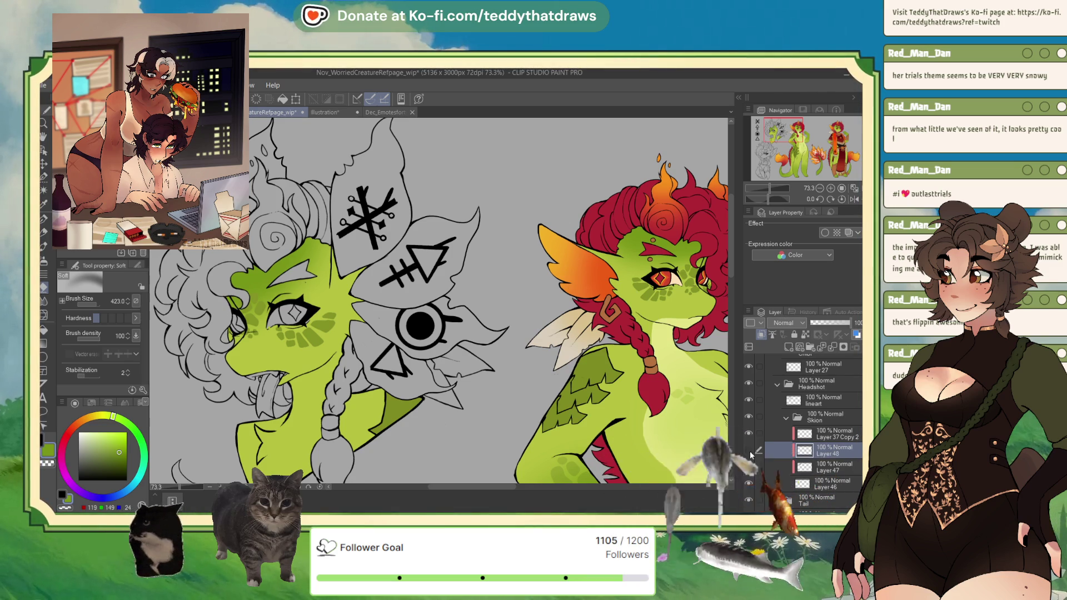
key(ctrl+e)
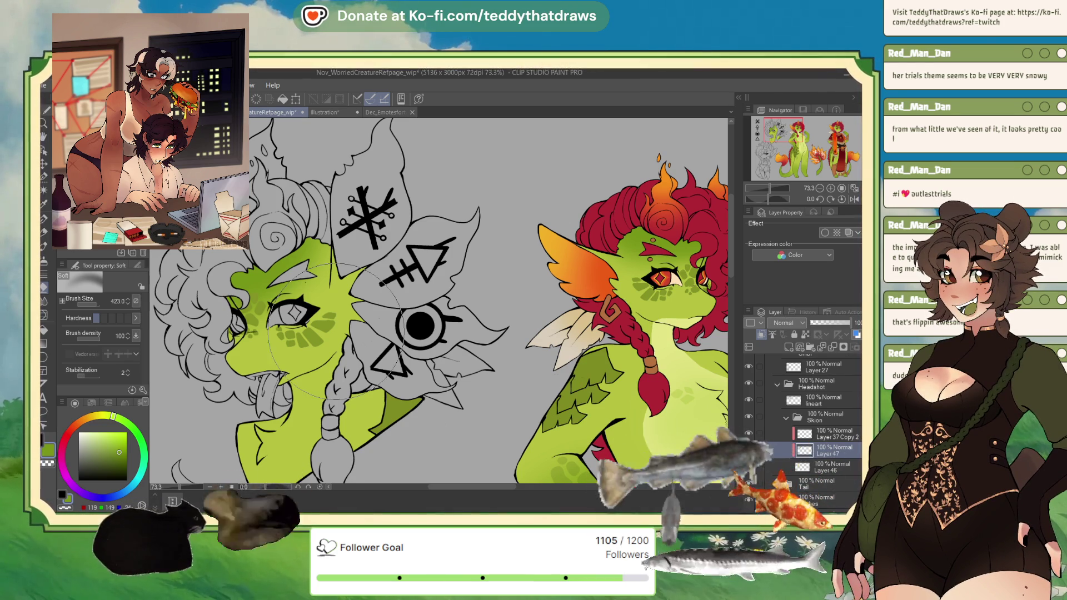
click(42, 231)
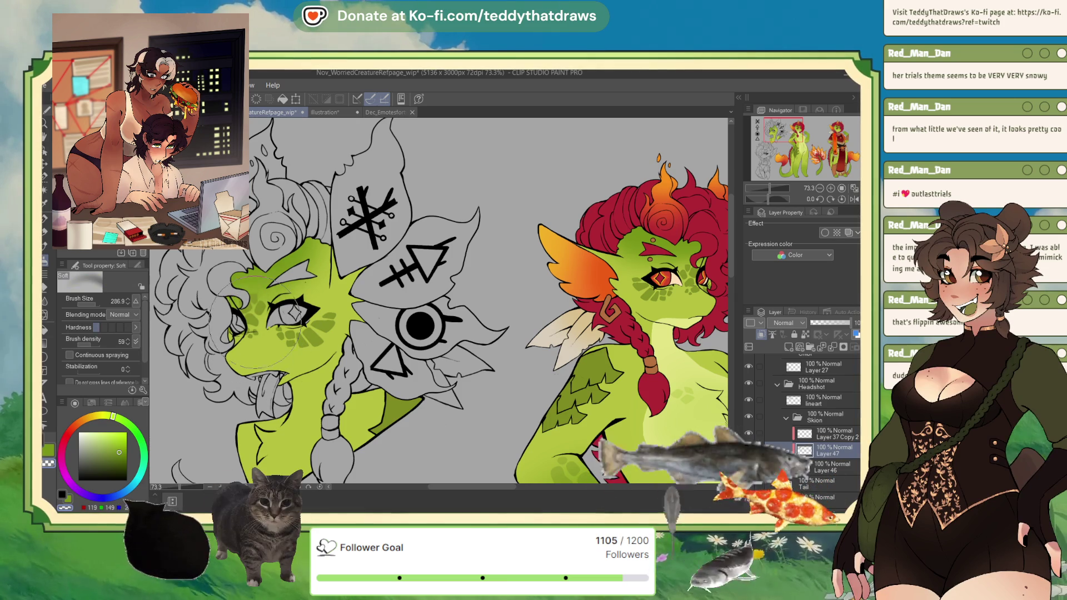
alt+click(306, 244)
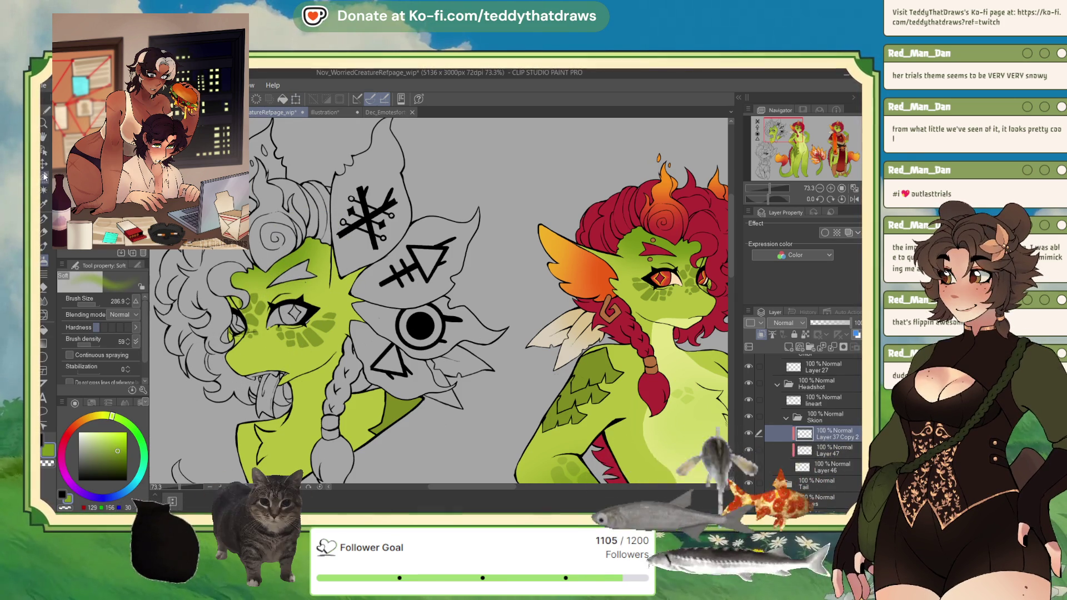
Lasso the face and eye markings and nudge them slightly down-right.
key(m)
key(m)
mouse_move(215, 333)
mouse_down()
mouse_move(259, 360)
mouse_move(266, 265)
mouse_up()
click(312, 381)
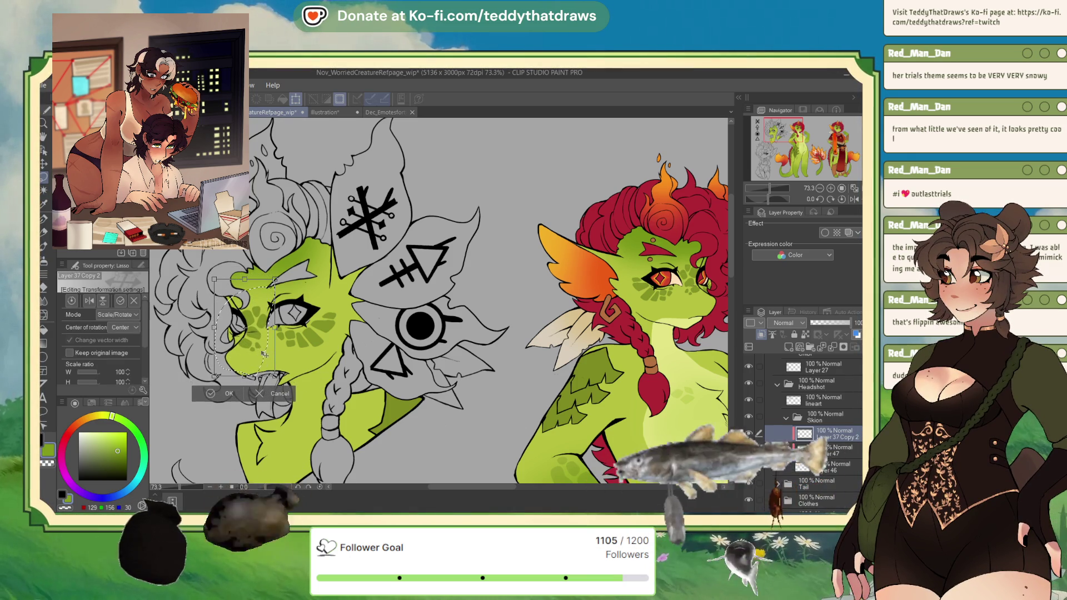
drag(259, 359, 260, 362)
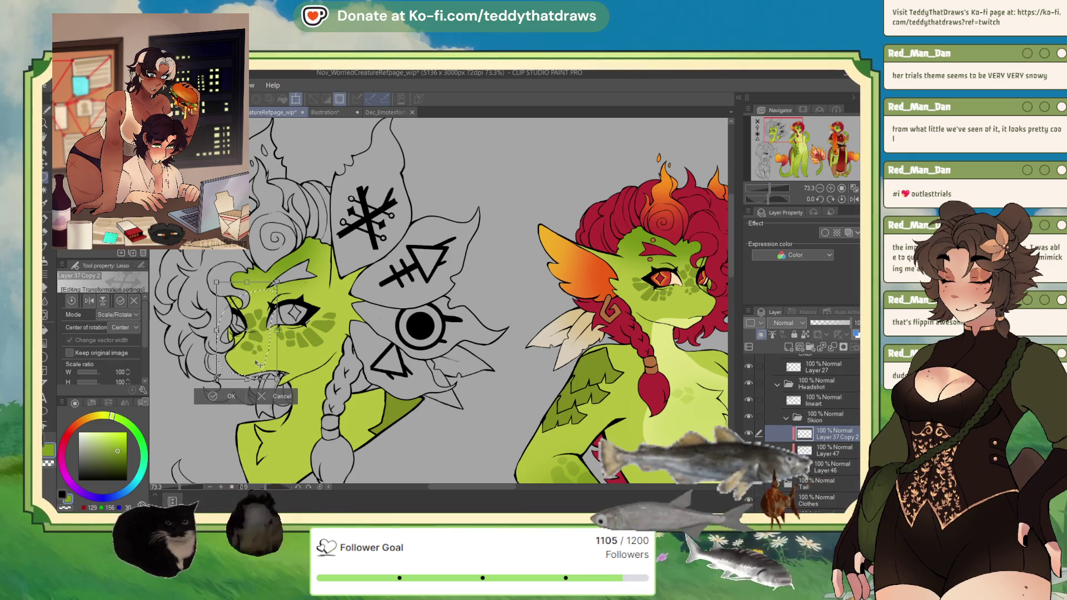
click(233, 396)
click(157, 396)
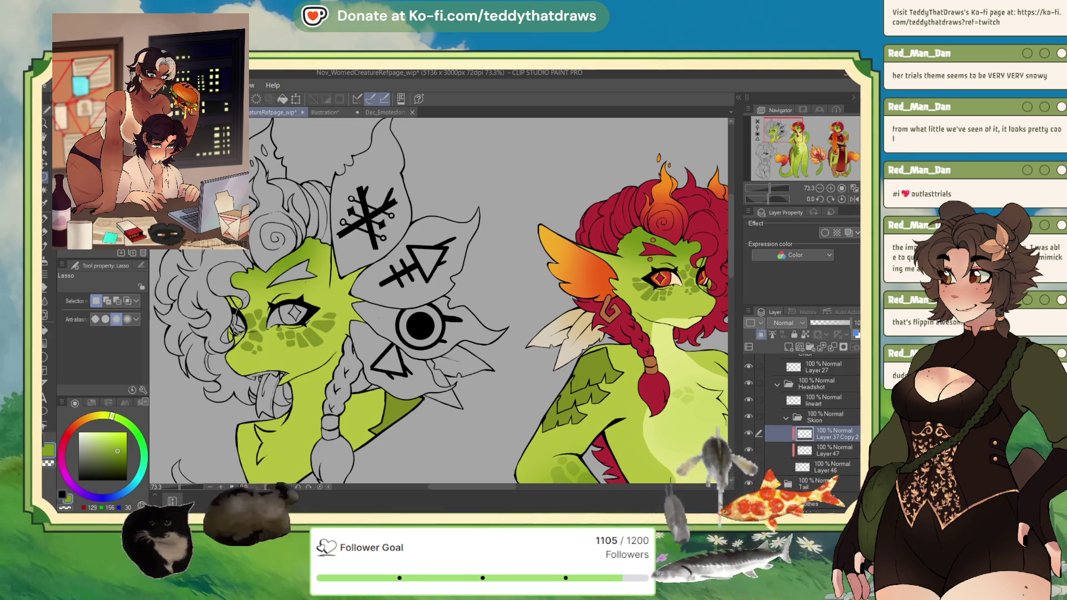
Lasso another patch of markings and shrink it to about 91%.
drag(243, 299, 247, 281)
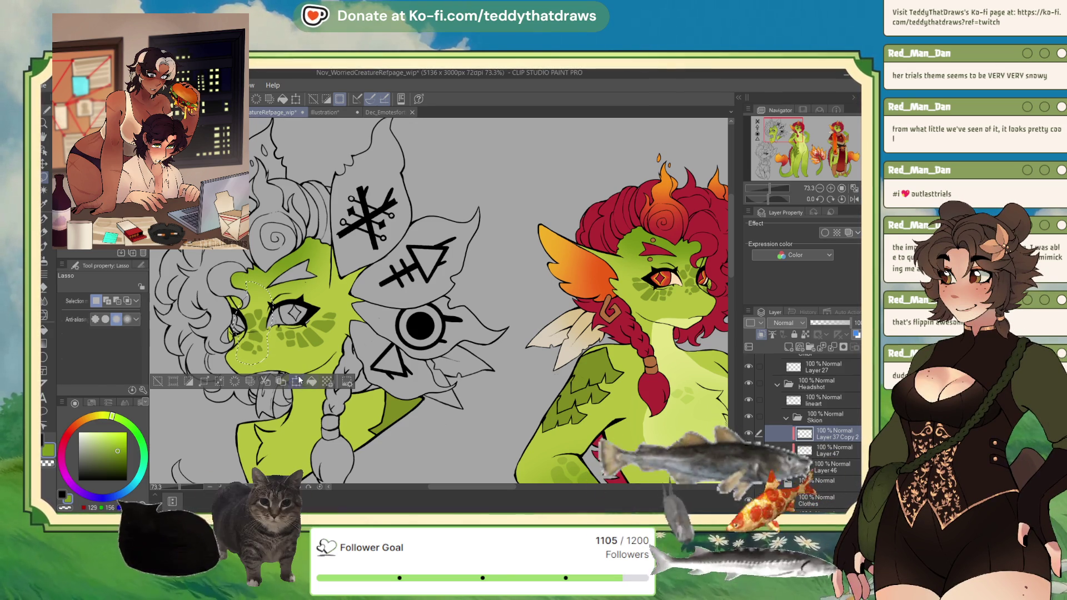
key(ctrl+t)
drag(273, 362, 271, 354)
key(Return)
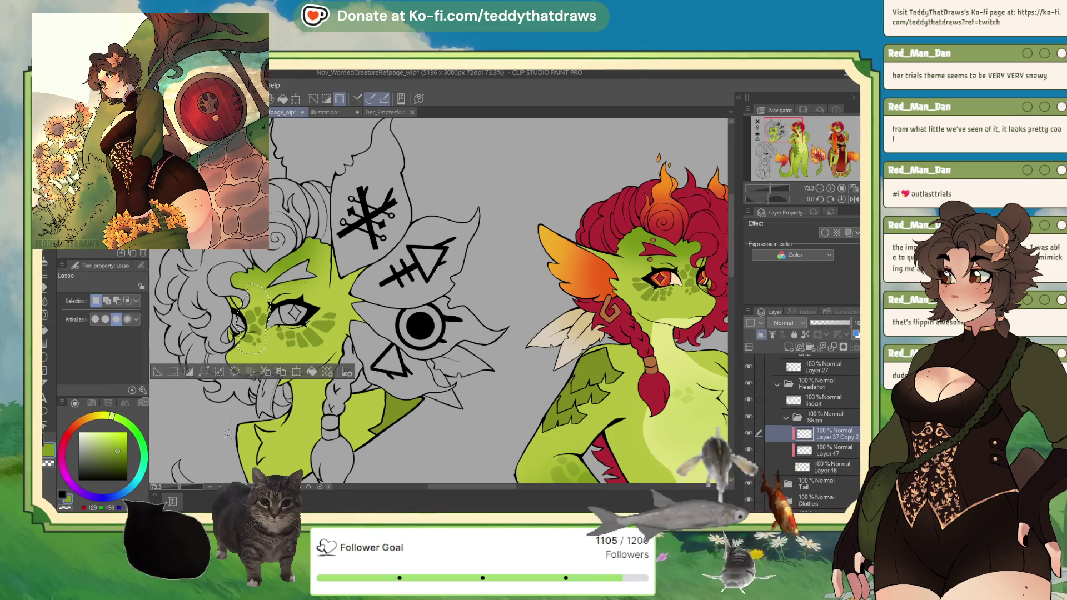
Select Layer 47 and switch to the hard-edged pen.
scroll(428, 364, up, 3)
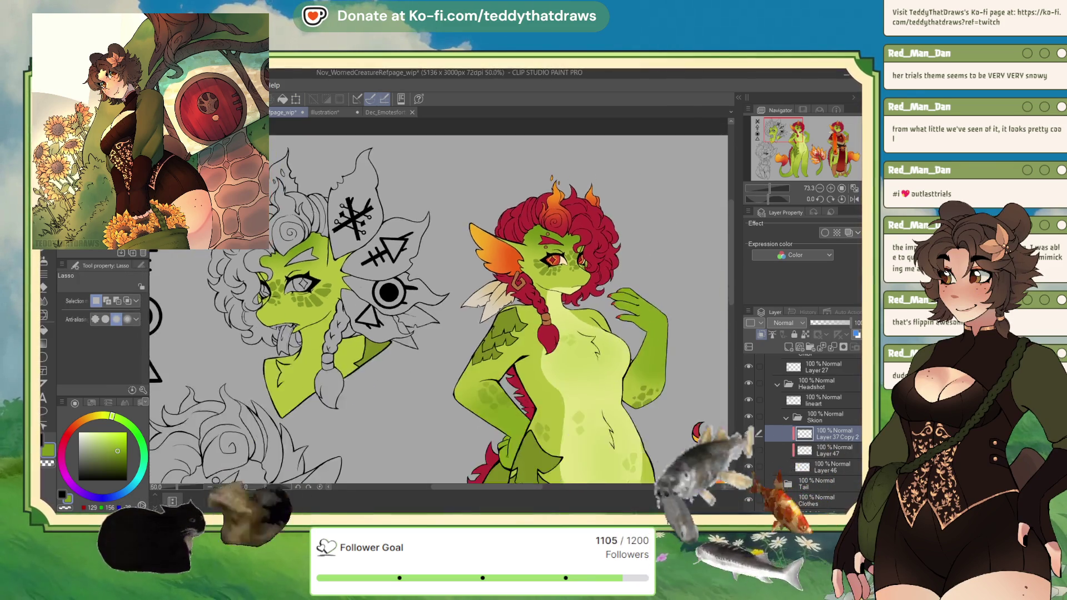
scroll(204, 244, down, 3)
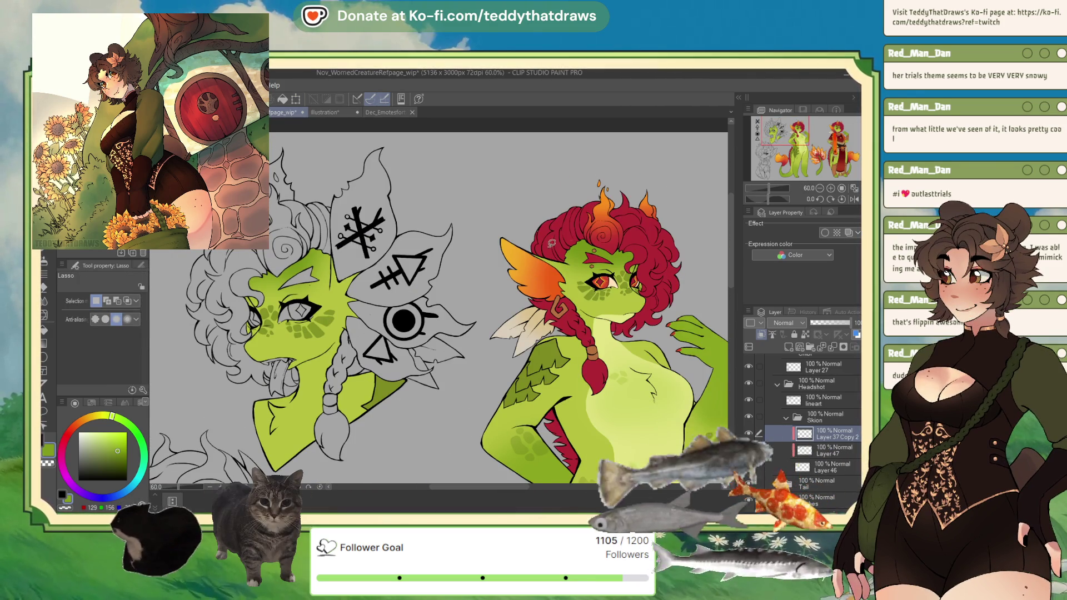
click(831, 449)
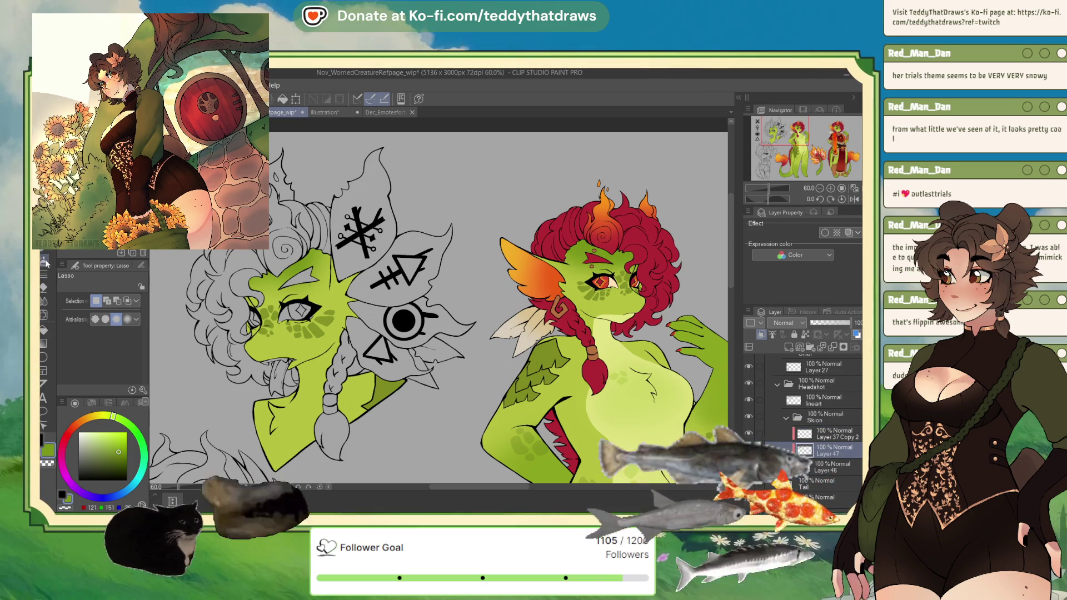
key(b)
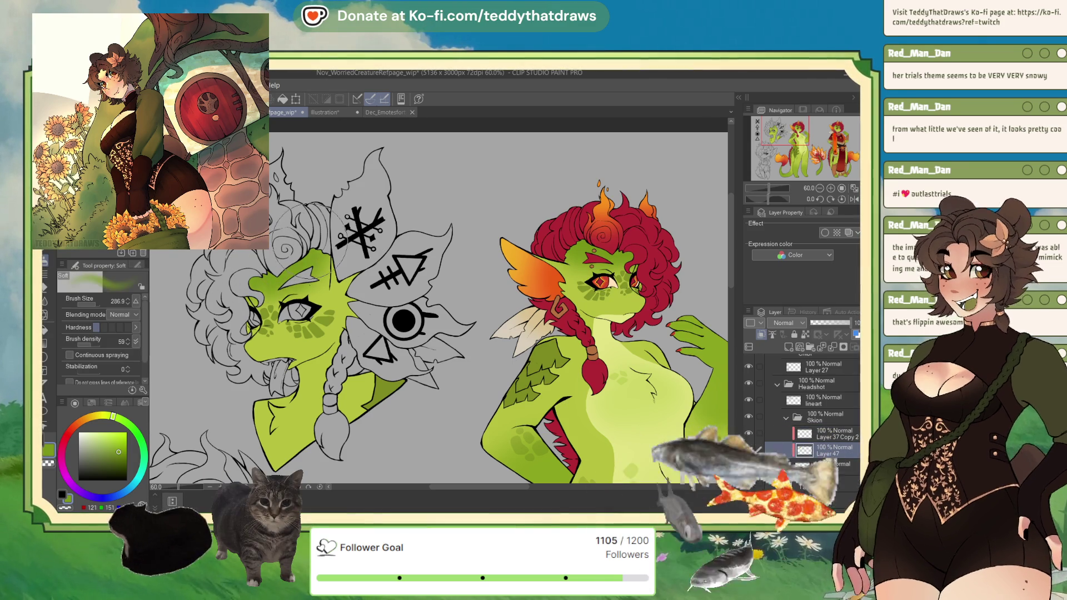
key(p)
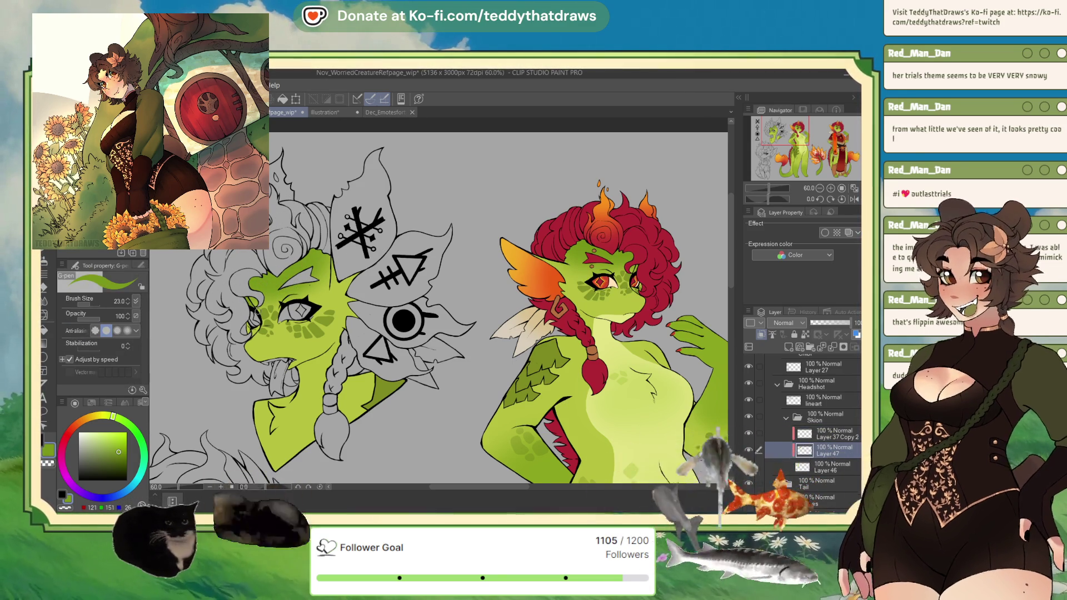
scroll(365, 243, up, 2)
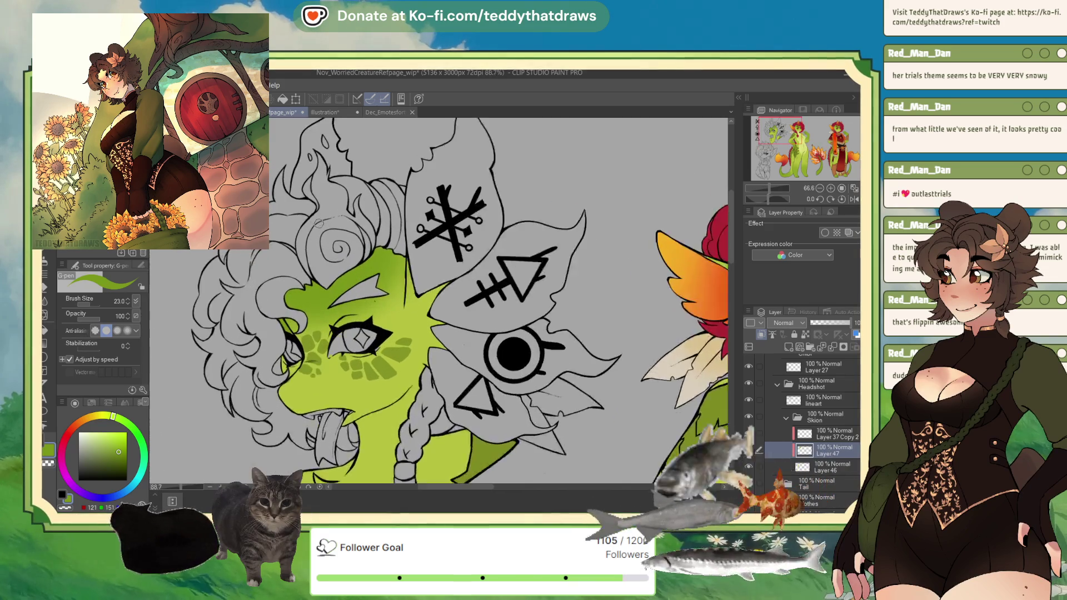
scroll(365, 243, down, 3)
scroll(384, 281, up, 2)
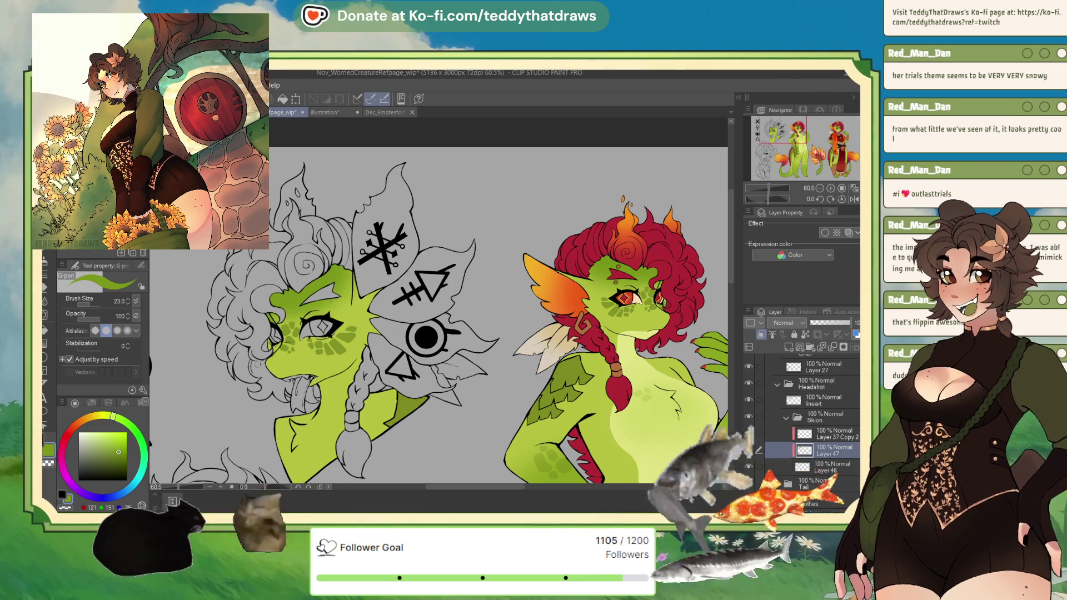
scroll(392, 323, down, 4)
scroll(382, 323, up, 3)
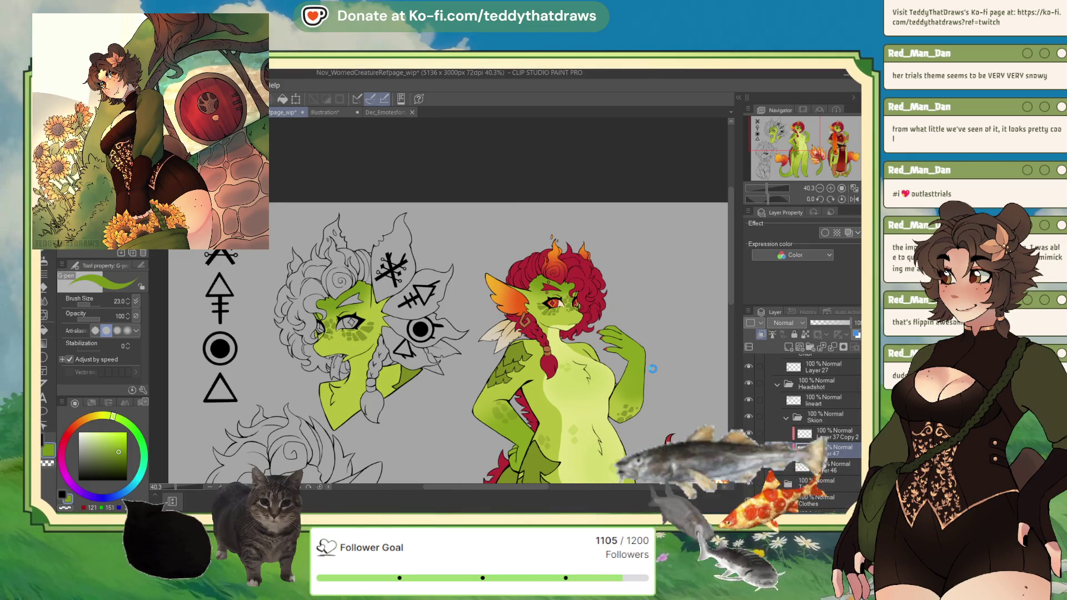
On a new layer, paint a pale yellow-green highlight along the tongue with a 60.7 brush.
click(788, 347)
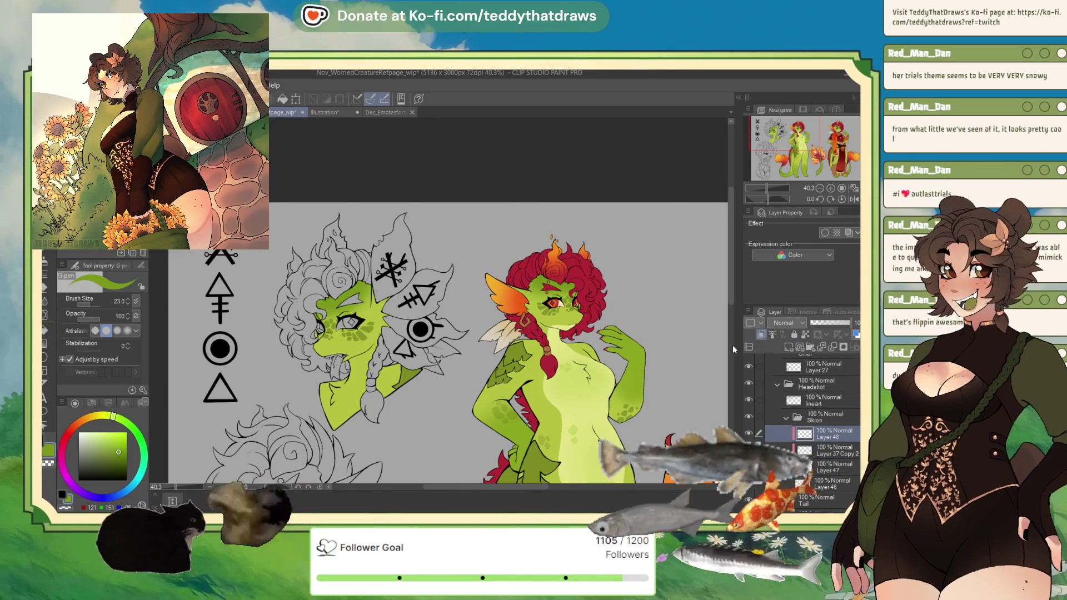
alt+click(567, 326)
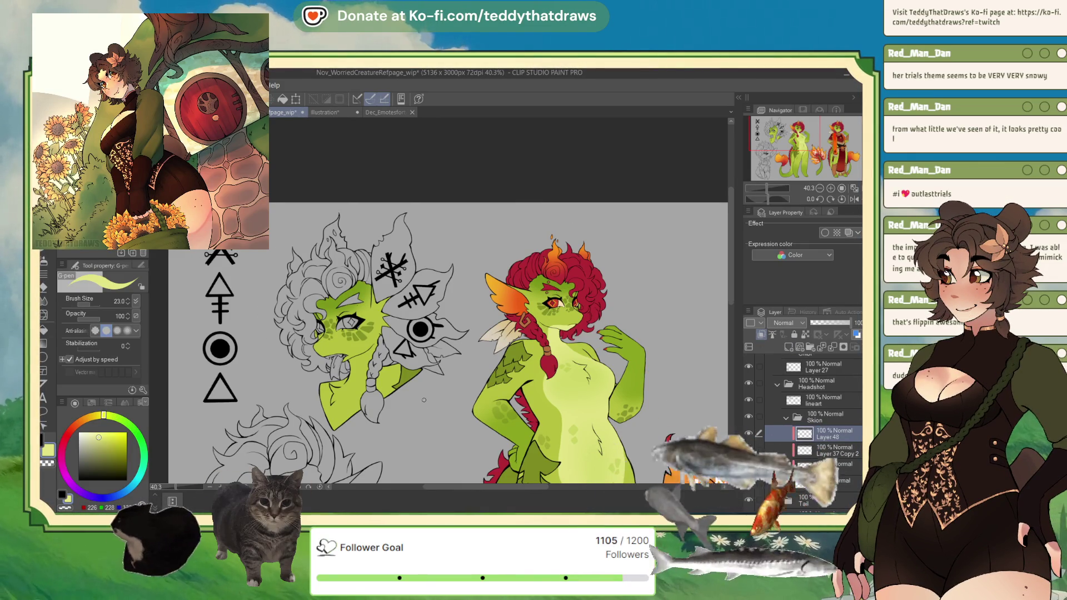
scroll(424, 409, up, 2)
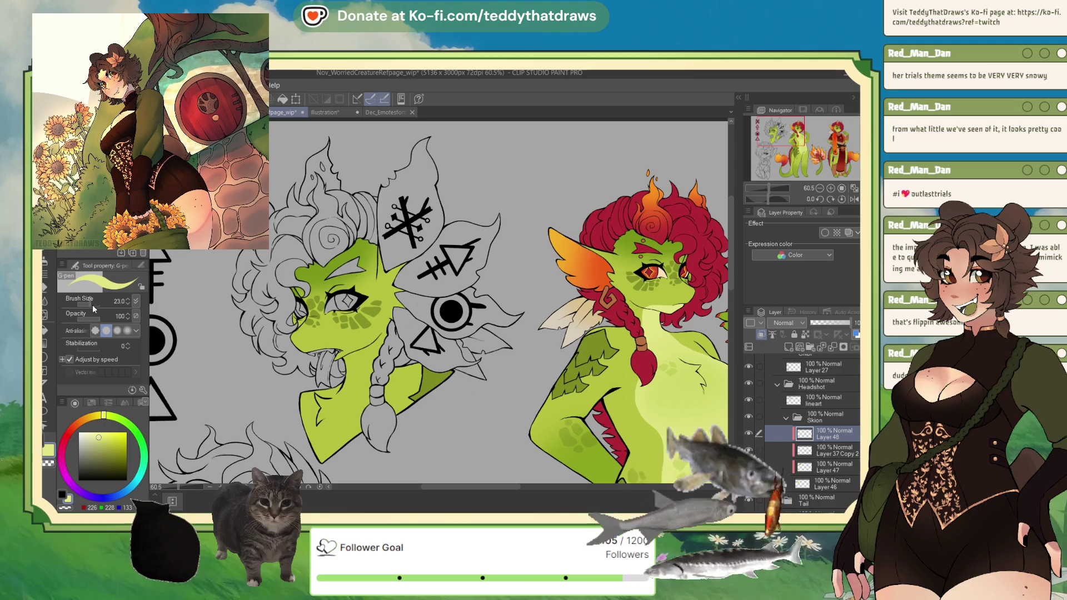
drag(93, 309, 103, 305)
scroll(320, 303, up, 3)
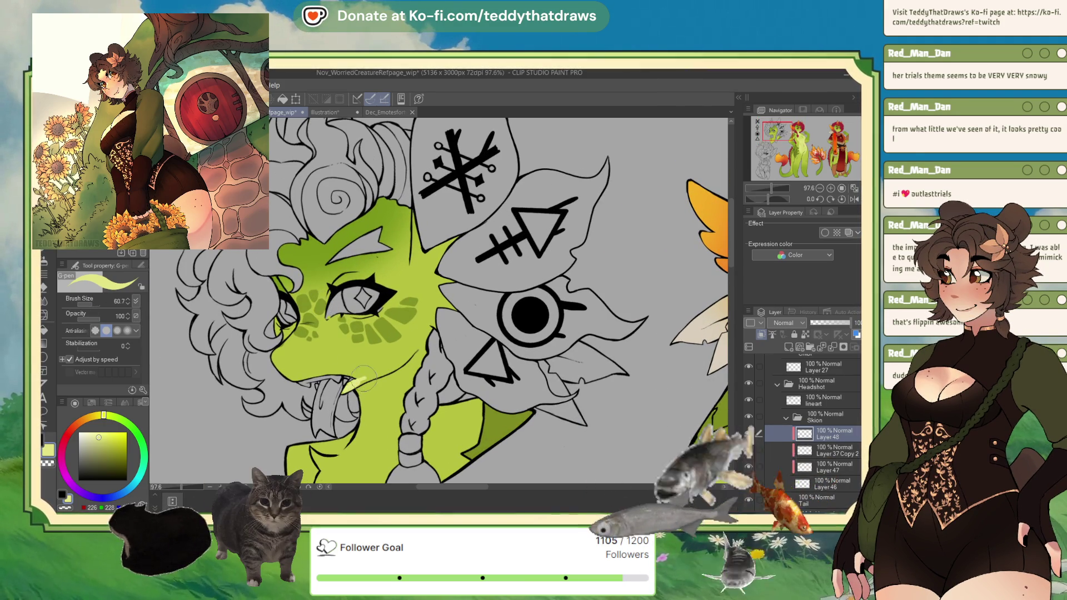
mouse_move(395, 368)
mouse_down()
mouse_move(345, 392)
mouse_move(388, 399)
mouse_move(372, 387)
mouse_move(383, 396)
mouse_move(353, 463)
mouse_move(293, 446)
mouse_up()
Highlight the neck left of the braid, rotating the canvas to about 105° and back upright.
scroll(355, 476, down, 1)
drag(356, 475, 375, 286)
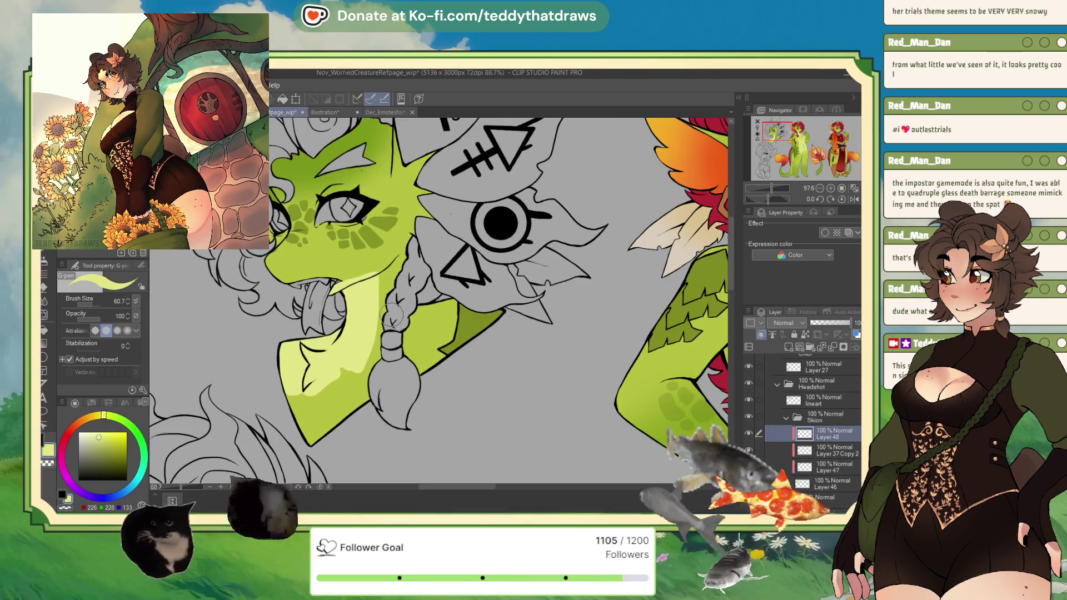
mouse_move(371, 354)
mouse_down()
mouse_move(347, 420)
mouse_move(289, 442)
mouse_up()
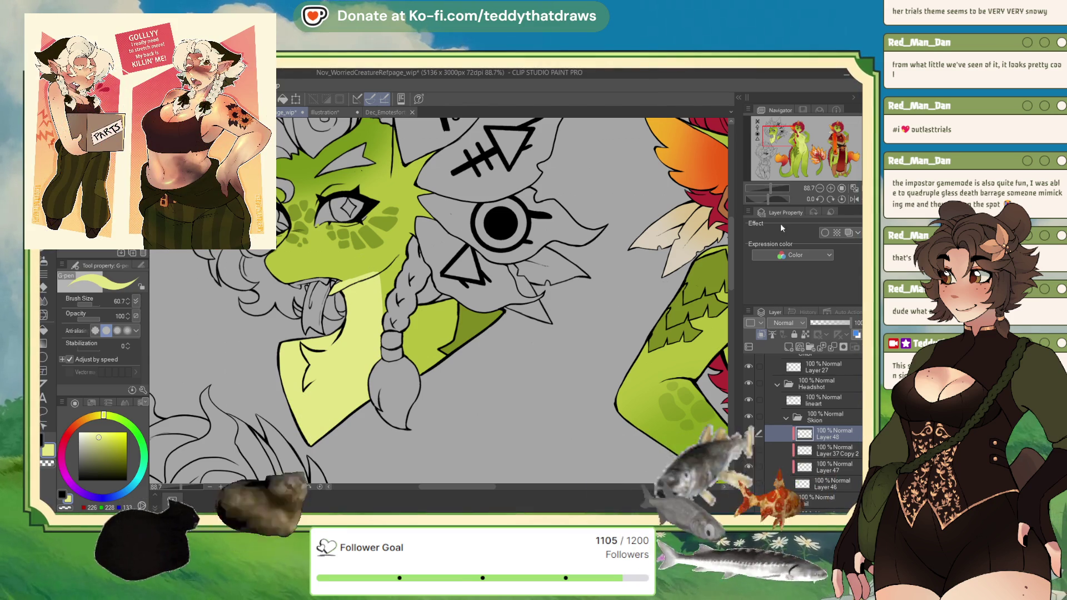
drag(768, 198, 782, 198)
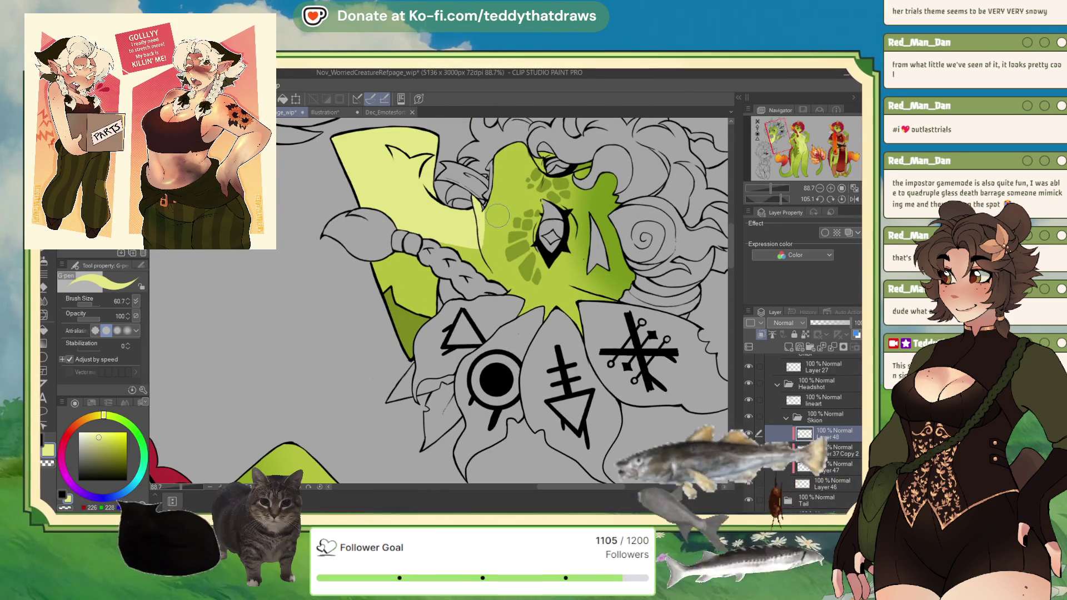
scroll(483, 203, up, 5)
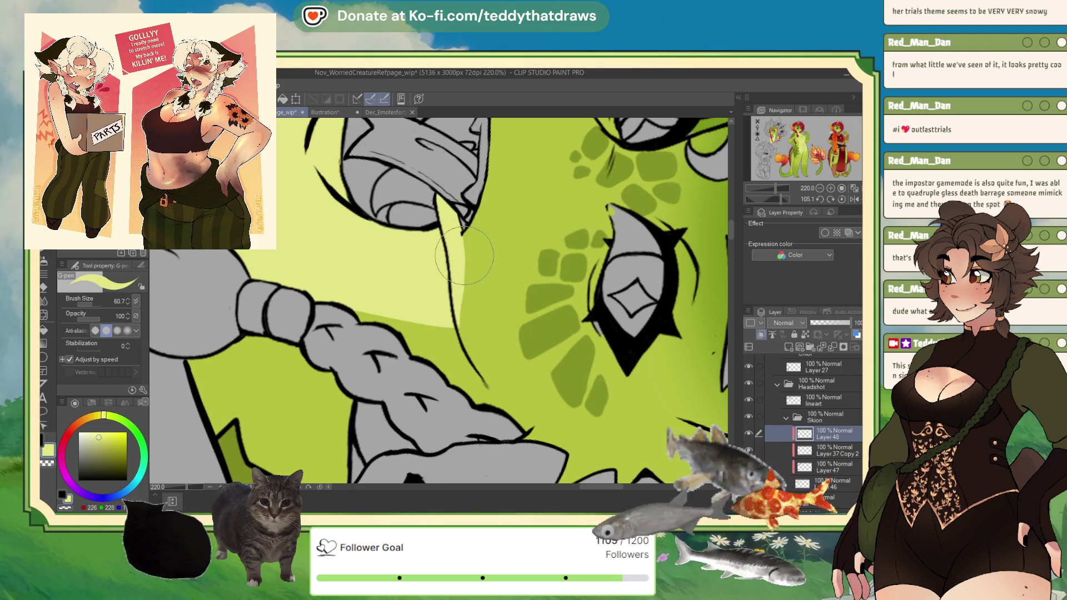
scroll(464, 256, down, 4)
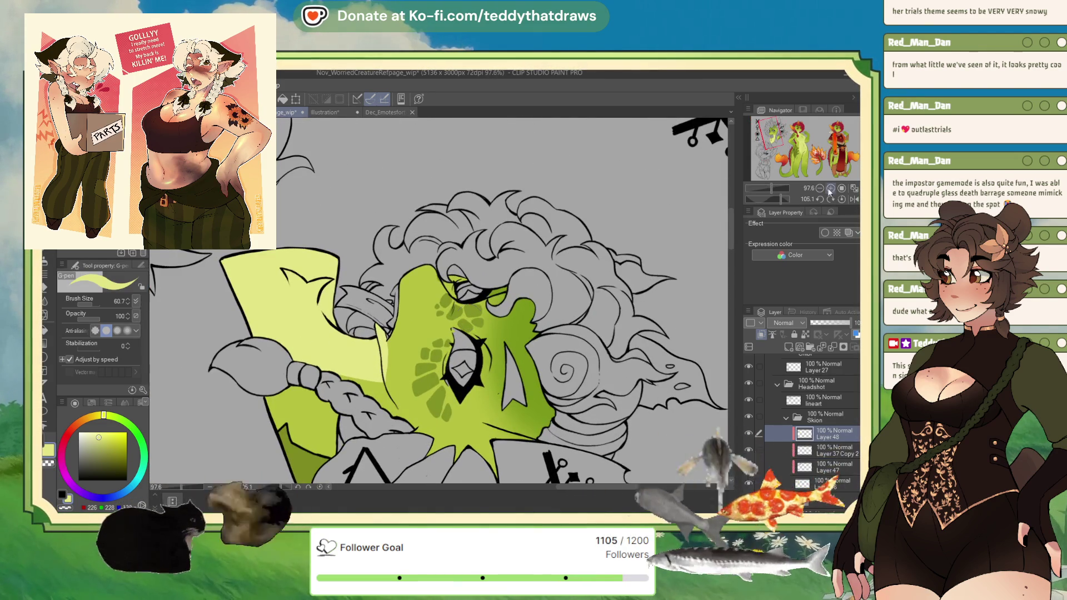
click(842, 199)
scroll(506, 333, down, 5)
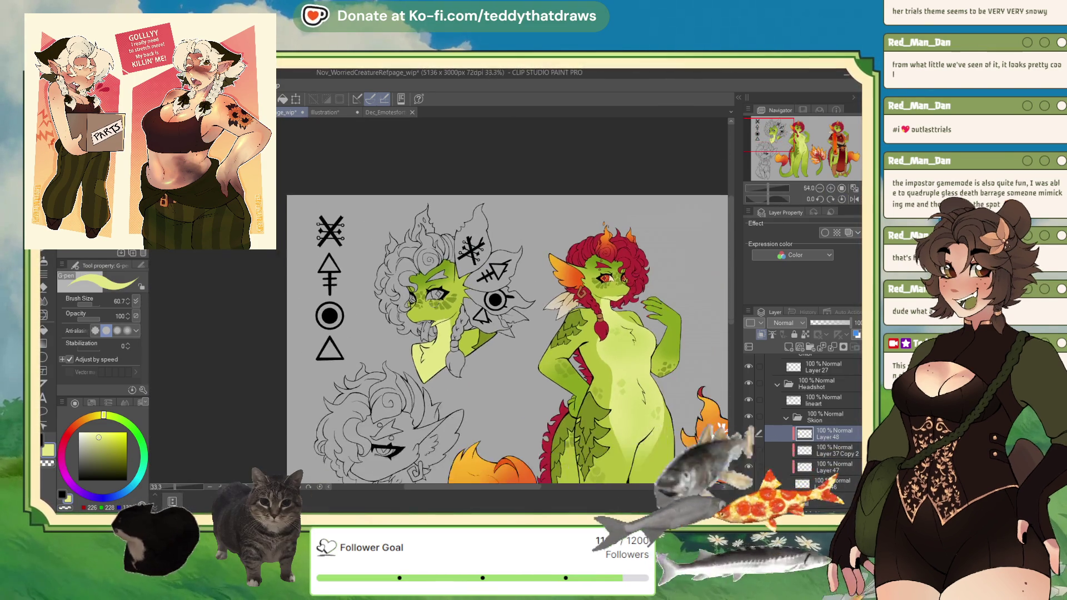
Scroll the view around the left creature's cheek and eye.
scroll(307, 284, down, 1)
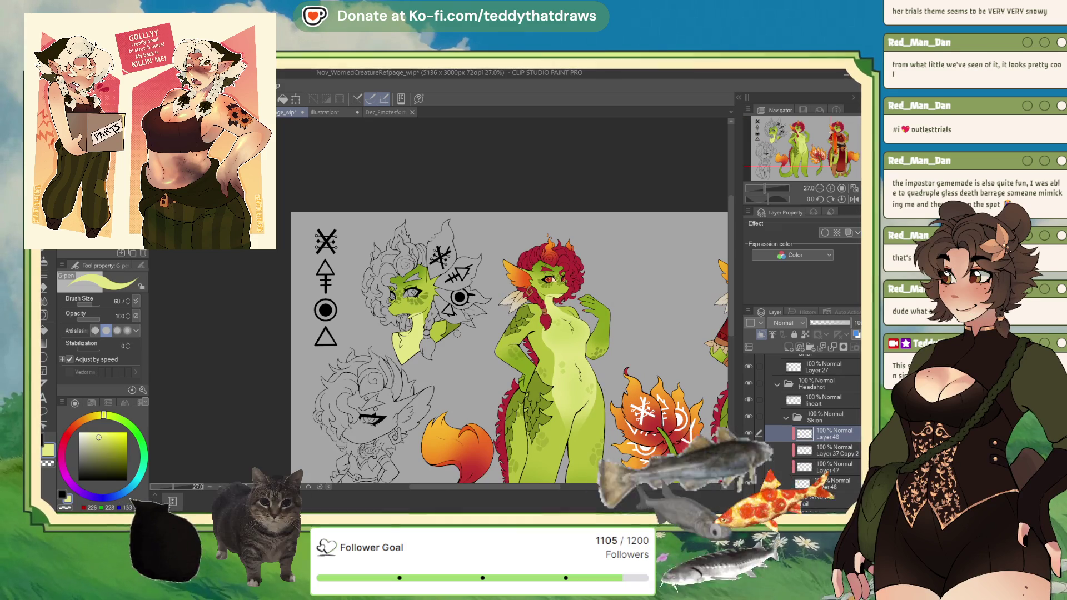
scroll(399, 287, up, 1)
scroll(389, 269, up, 1)
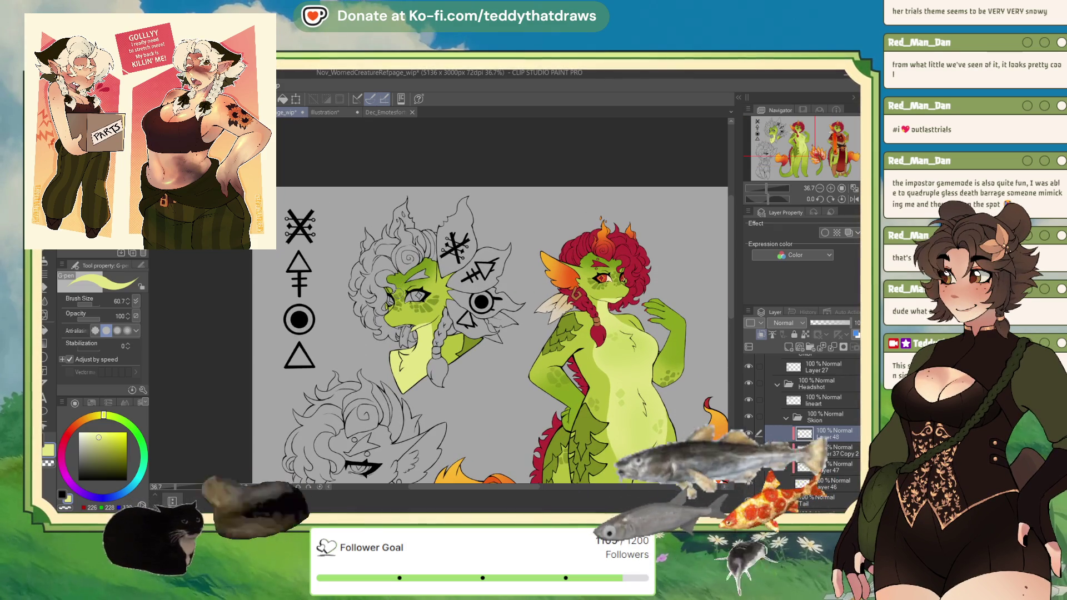
scroll(420, 340, up, 1)
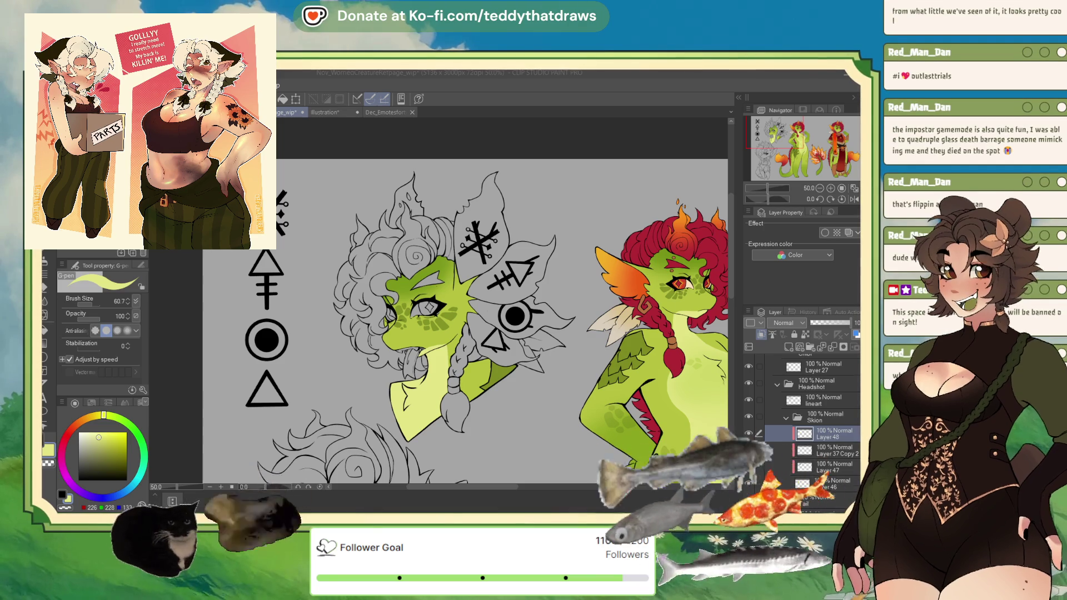
scroll(497, 226, up, 2)
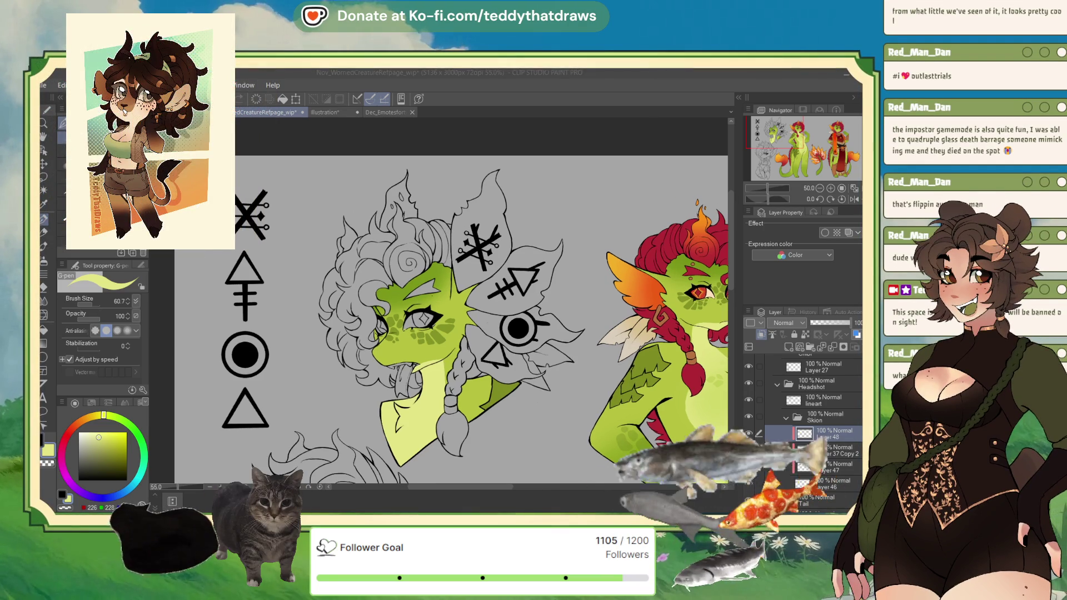
Collapse the Skion folder and drag eyes Copy 2 into the Headshot group below lineart.
click(786, 418)
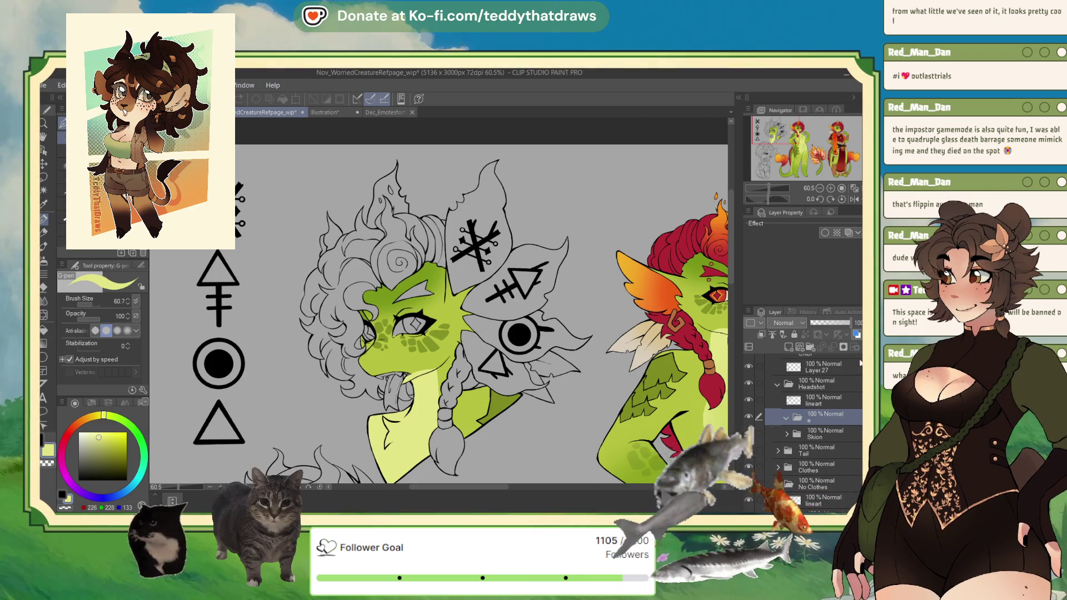
scroll(806, 417, down, 5)
scroll(826, 493, down, 1)
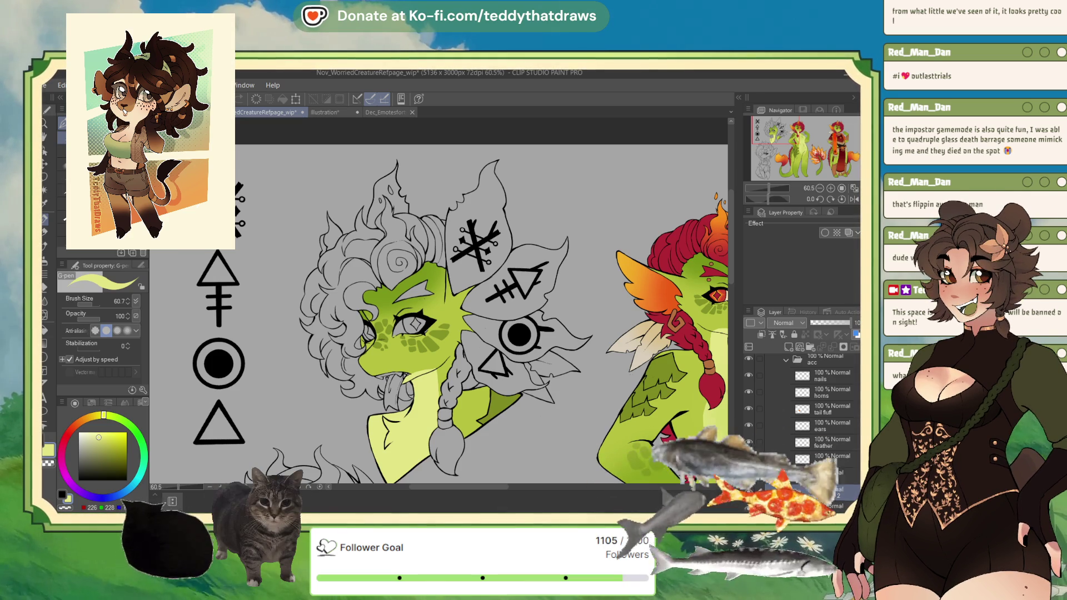
drag(835, 373, 836, 372)
scroll(837, 445, up, 3)
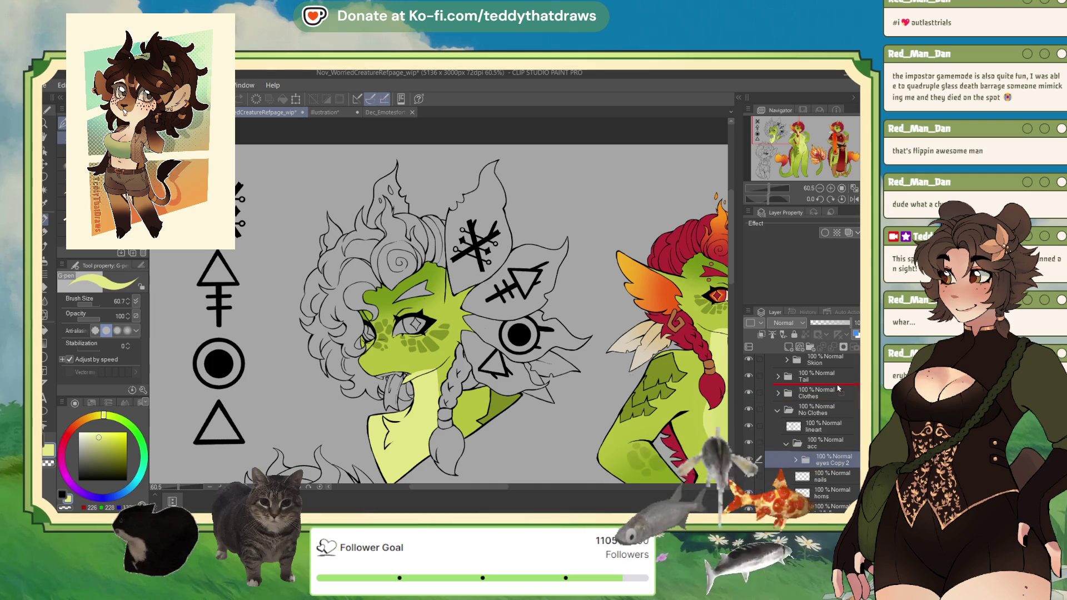
scroll(837, 383, up, 2)
drag(836, 372, 838, 392)
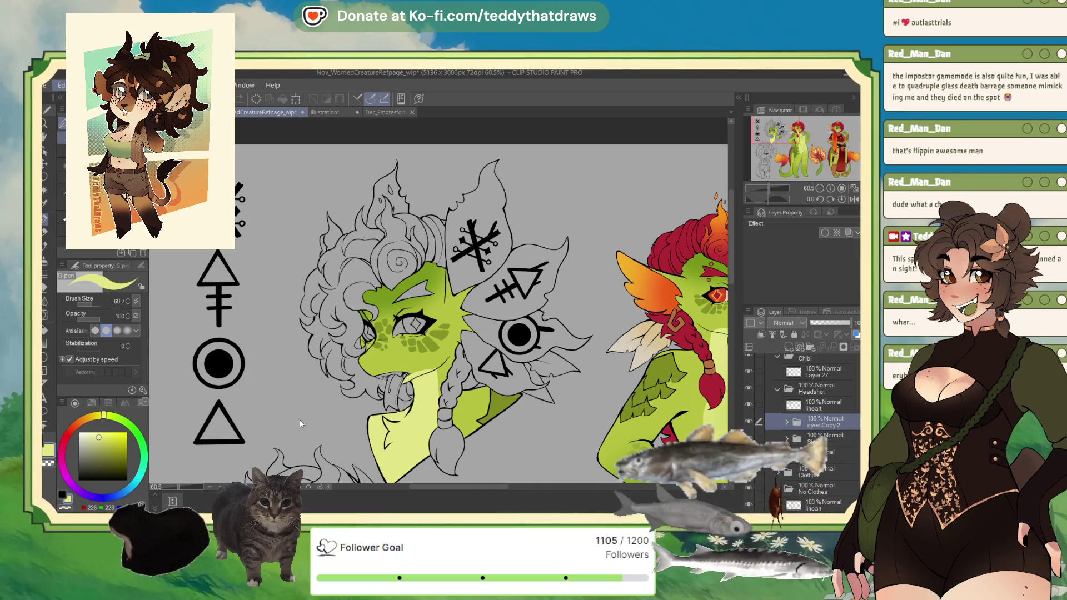
key(ctrl+t)
Move the copied red-orange eyes onto the left creature and scale them to about 133% to fit the sockets.
key(ctrl+minus)
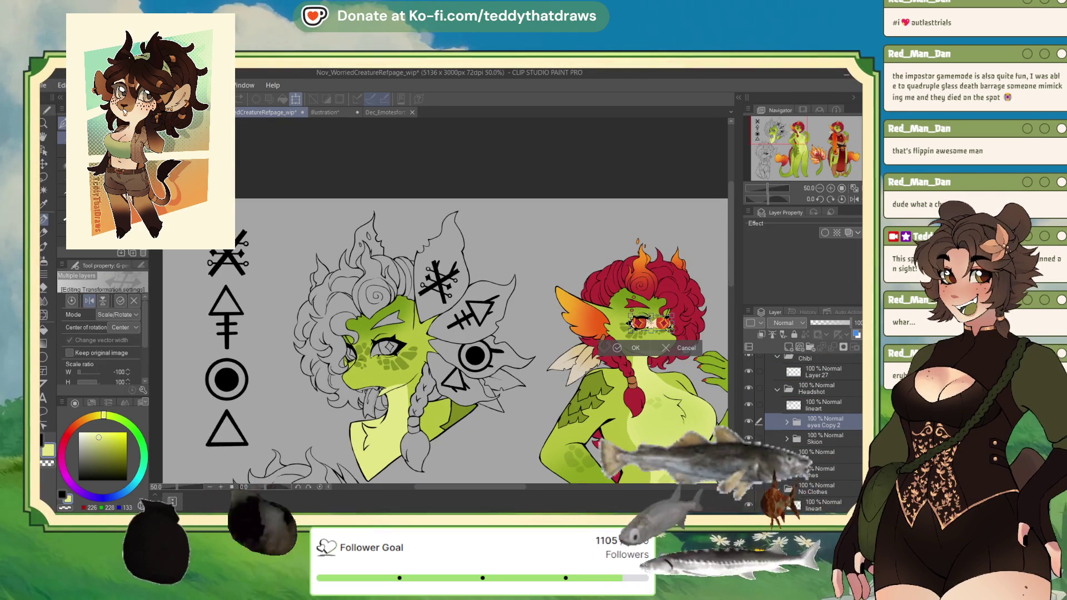
mouse_move(650, 325)
mouse_down()
mouse_move(369, 352)
mouse_move(436, 337)
mouse_up()
scroll(383, 340, up, 5)
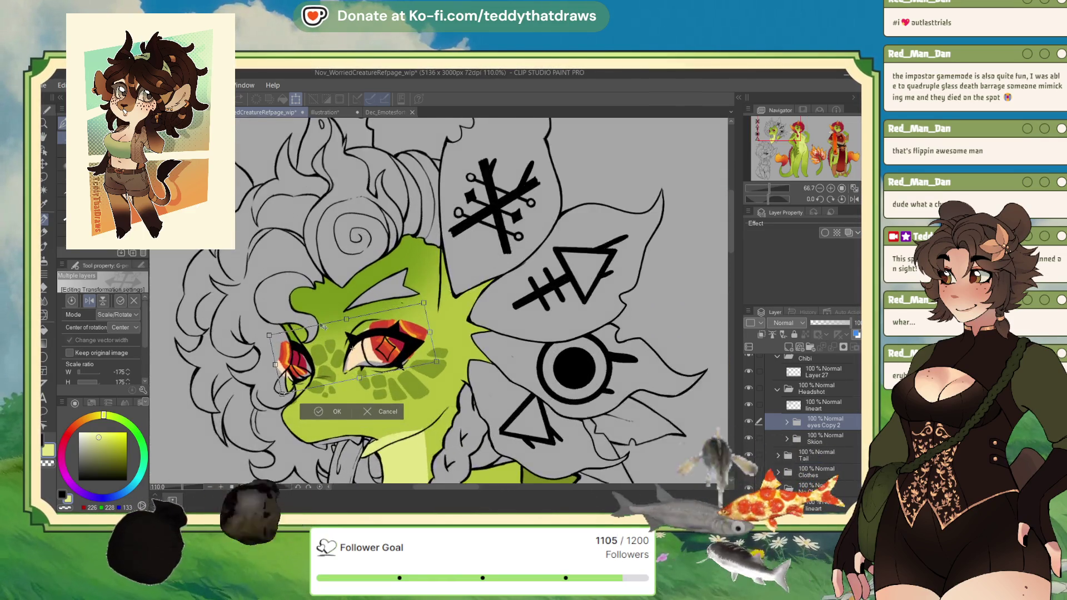
drag(455, 301, 425, 328)
drag(408, 368, 414, 365)
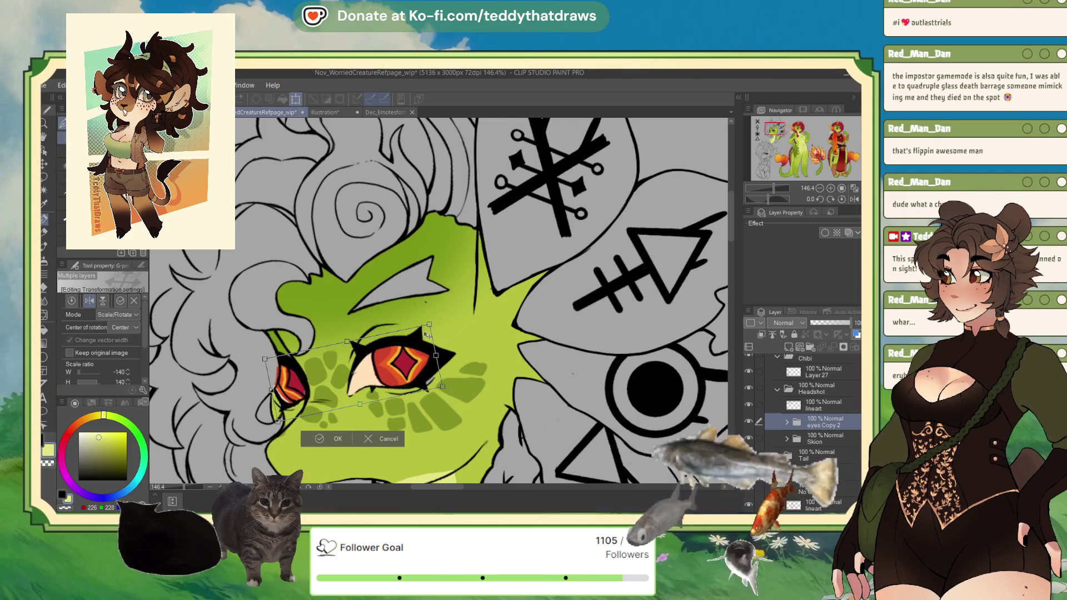
drag(371, 388, 376, 387)
drag(279, 422, 284, 419)
drag(361, 385, 422, 388)
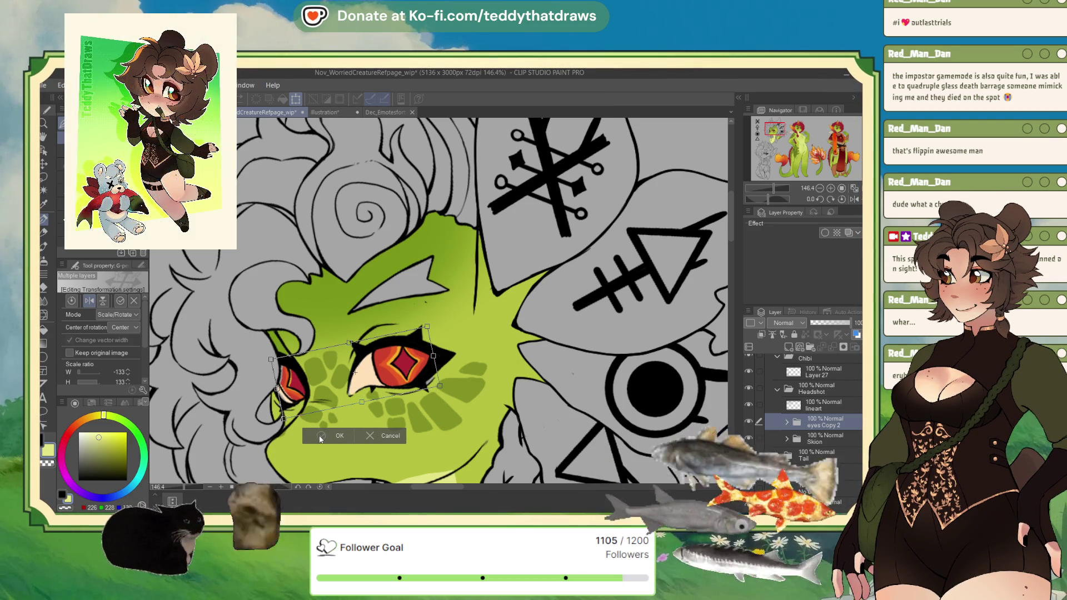
key(Return)
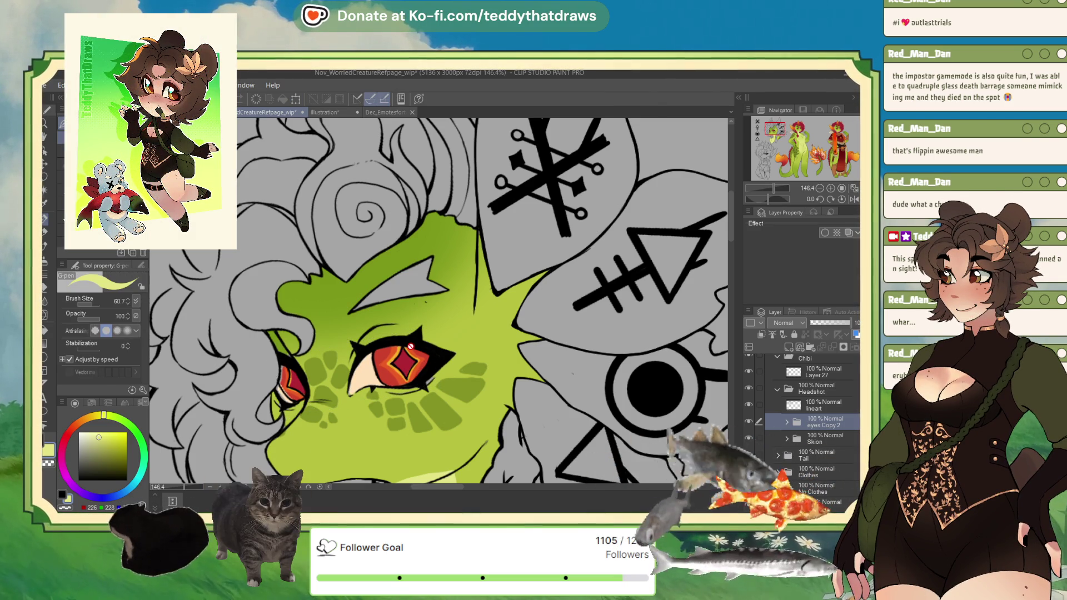
Lasso the far eye and scale it to 95% with a slight clockwise tilt.
key(m)
drag(290, 338, 298, 339)
click(332, 446)
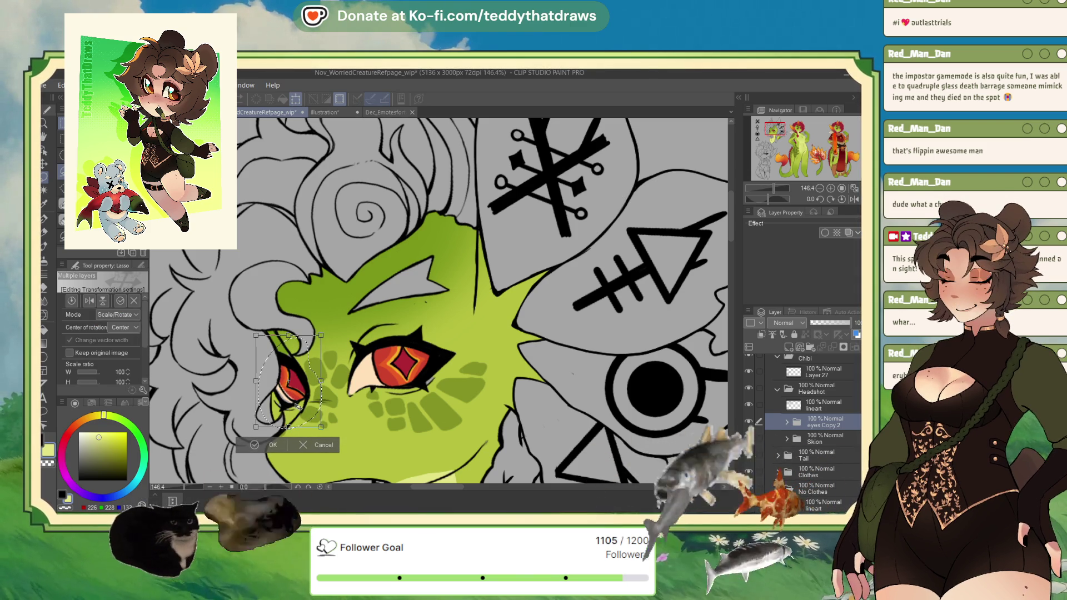
drag(321, 335, 319, 339)
drag(289, 389, 303, 396)
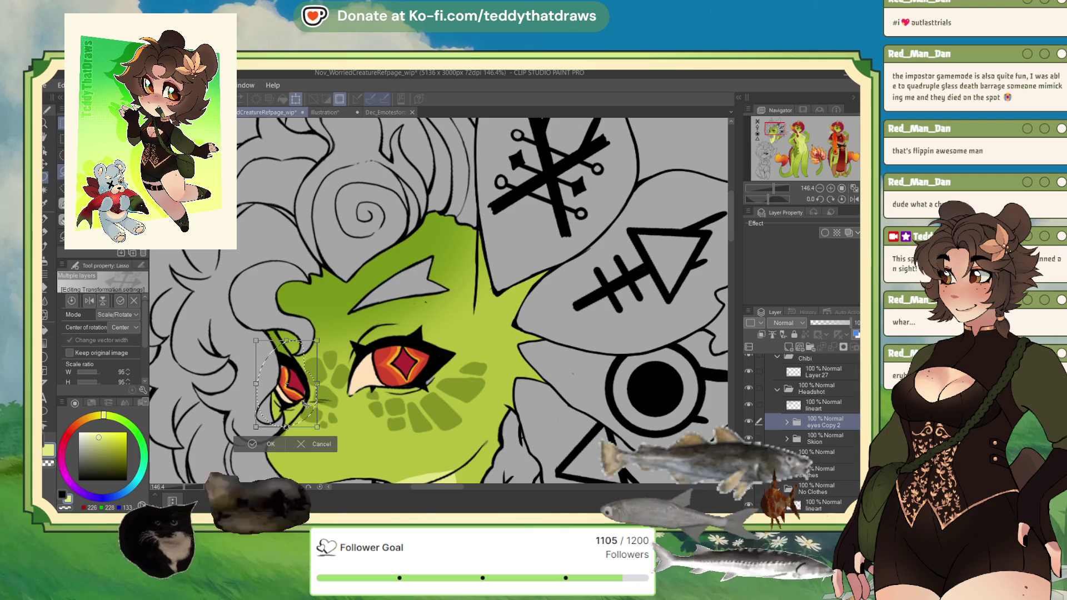
drag(314, 397, 313, 410)
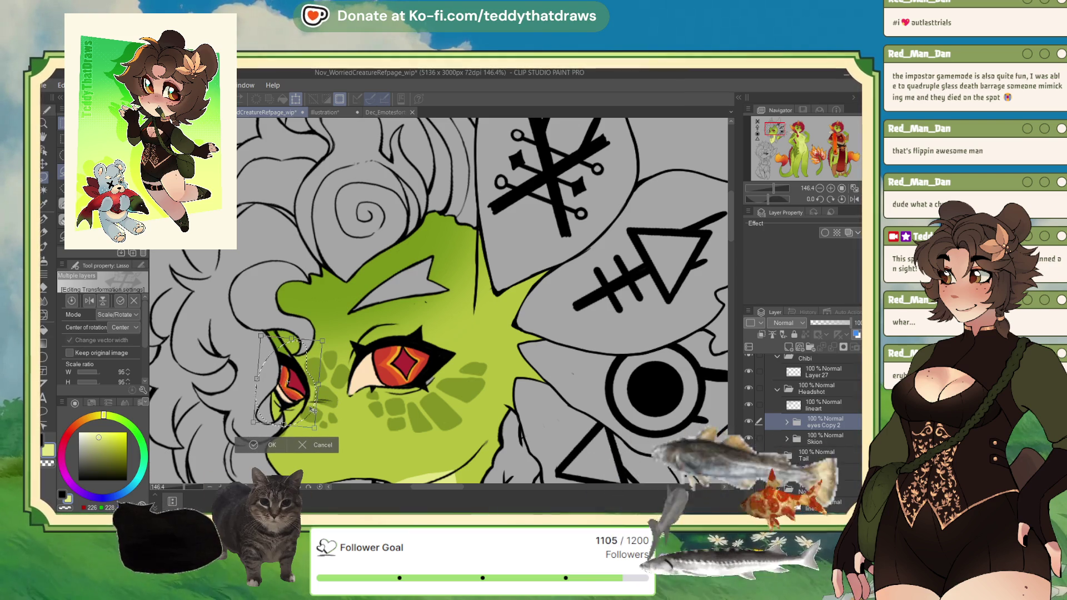
click(269, 444)
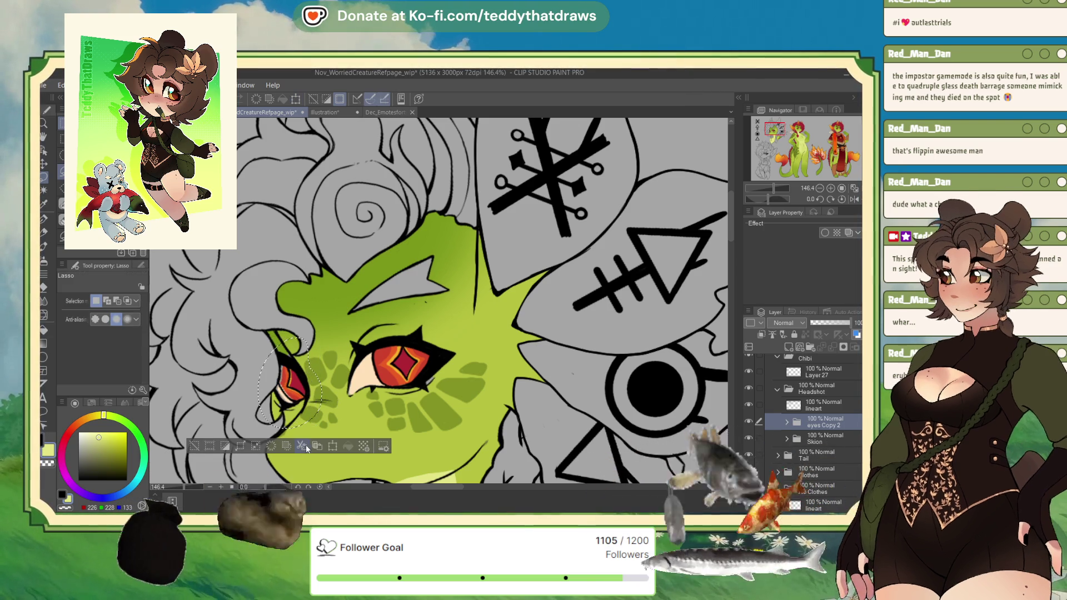
Nudge the far eye slightly left and down, then clear the selection.
click(334, 447)
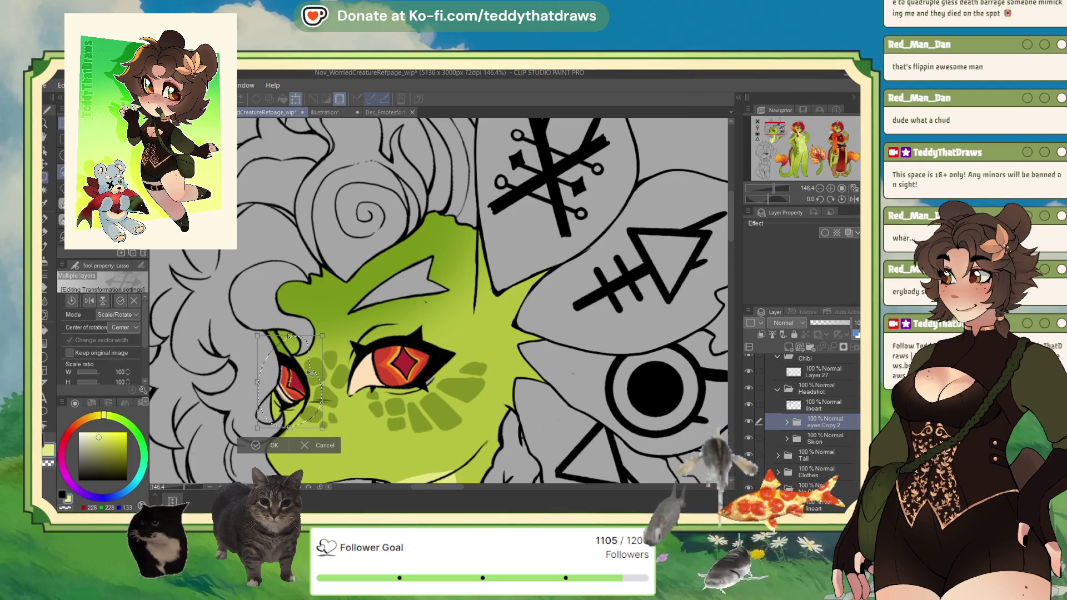
drag(311, 374, 310, 374)
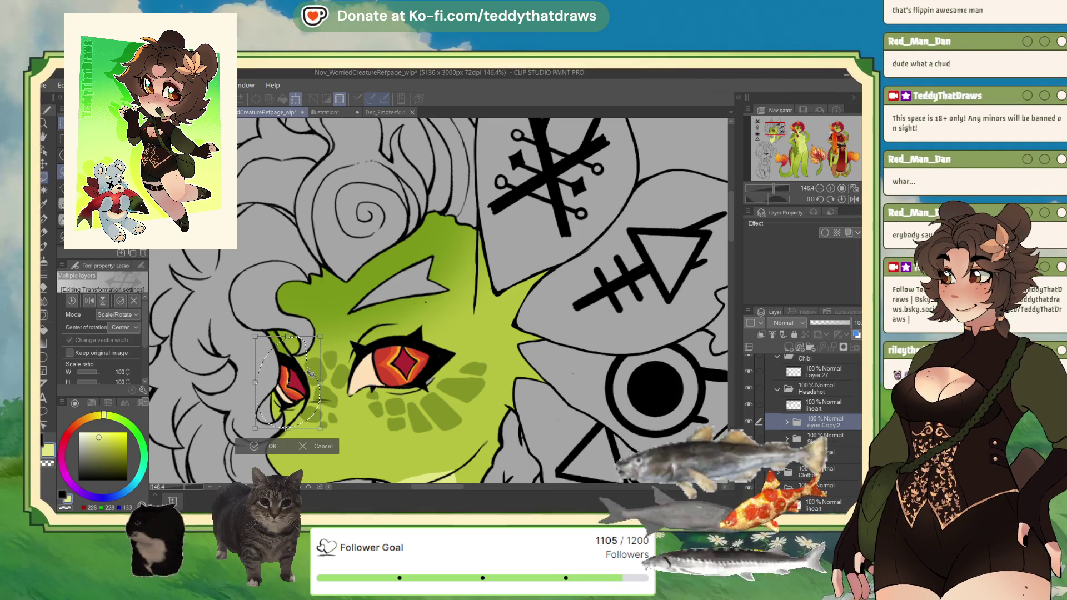
click(253, 446)
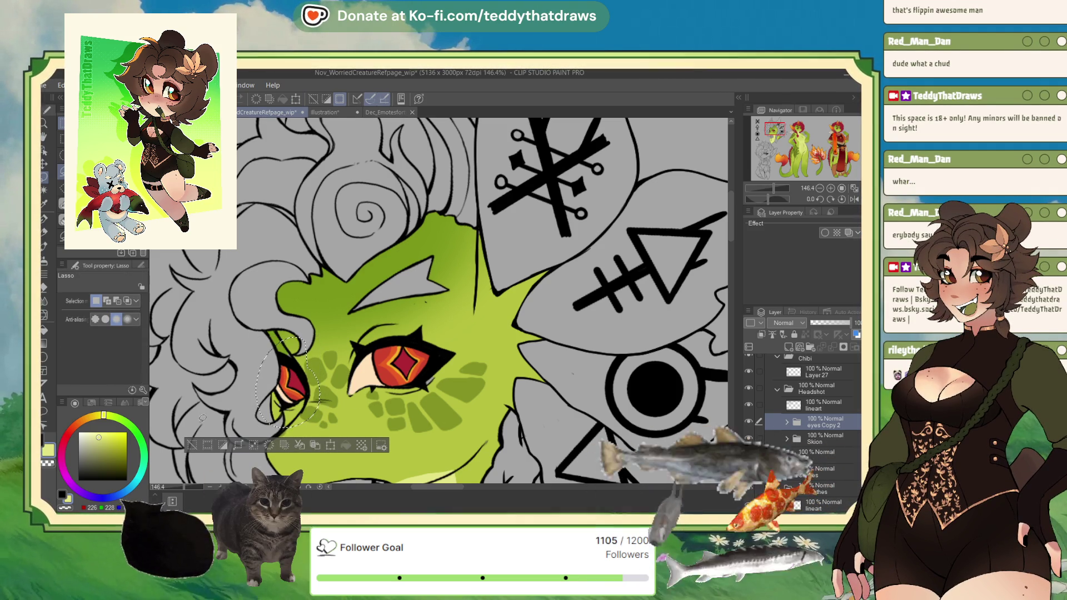
click(193, 448)
Sample the darker skin green, make Layer 46 in the Skion skin folder active, and pick the G-pen.
alt+click(516, 376)
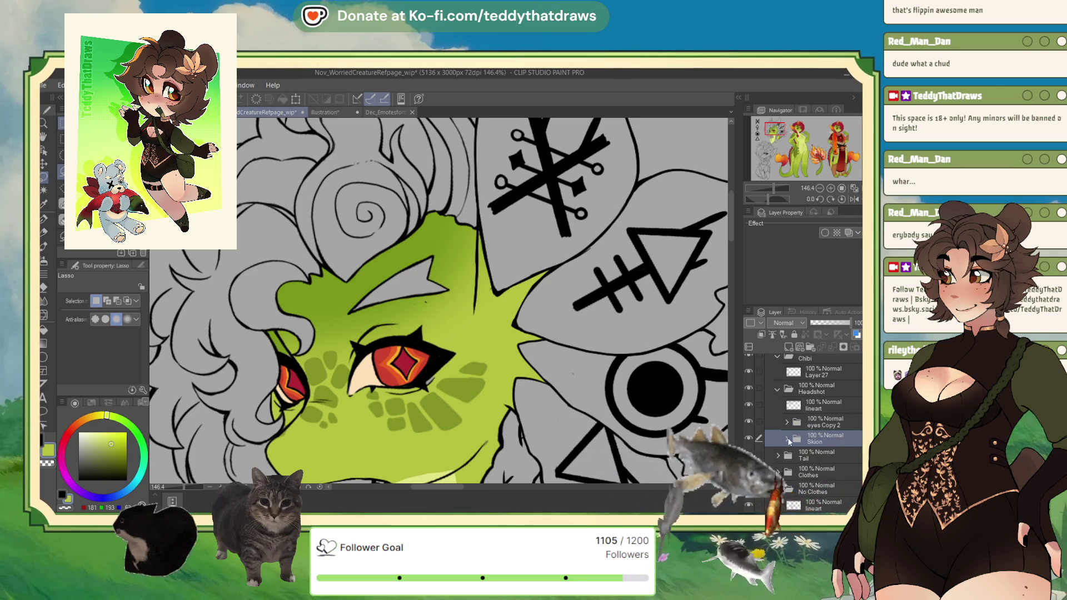
click(789, 441)
scroll(817, 422, down, 5)
click(831, 391)
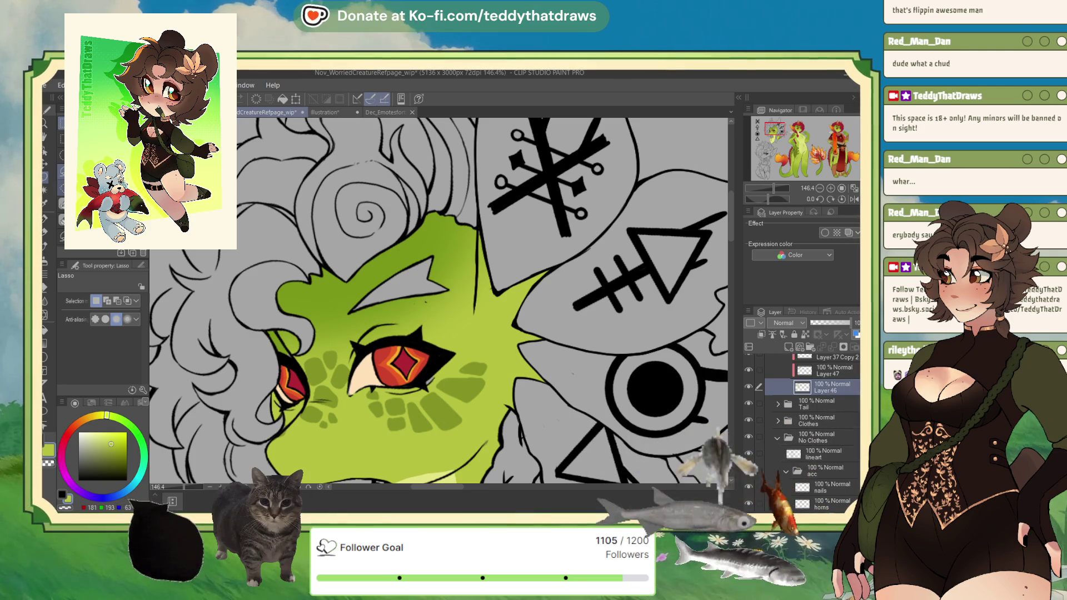
click(46, 220)
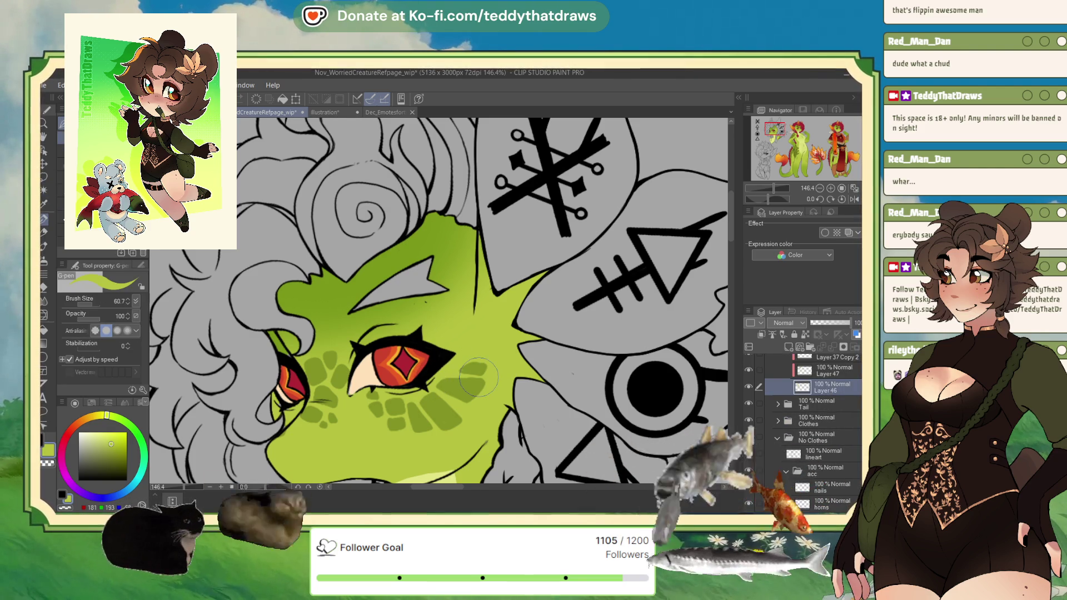
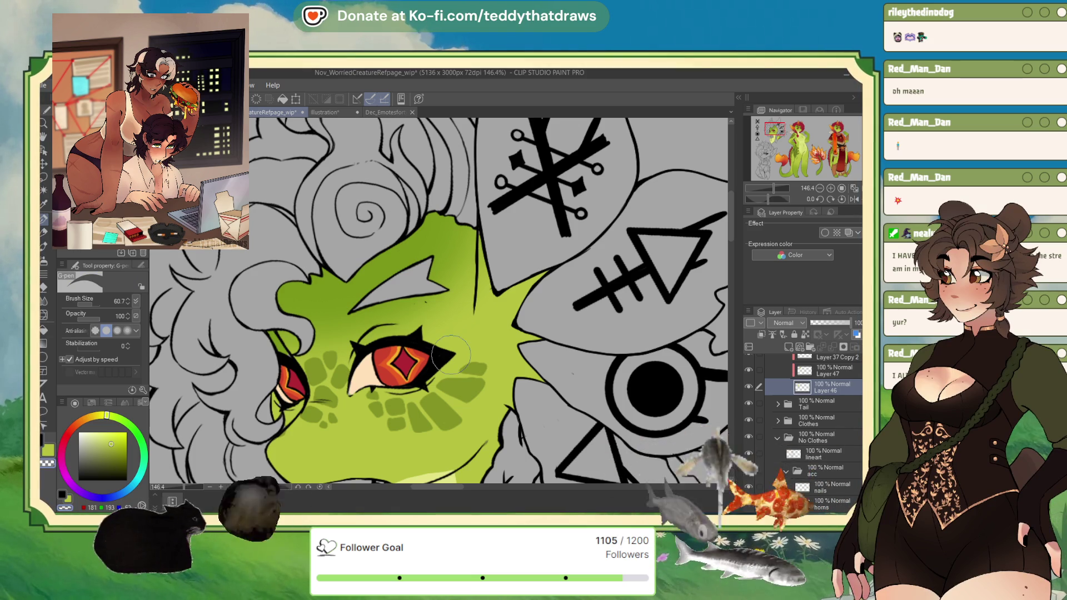
Eyedrop the red hair colour from the right-hand reference character, then return to the close-up view.
scroll(485, 203, down, 3)
scroll(399, 170, down, 3)
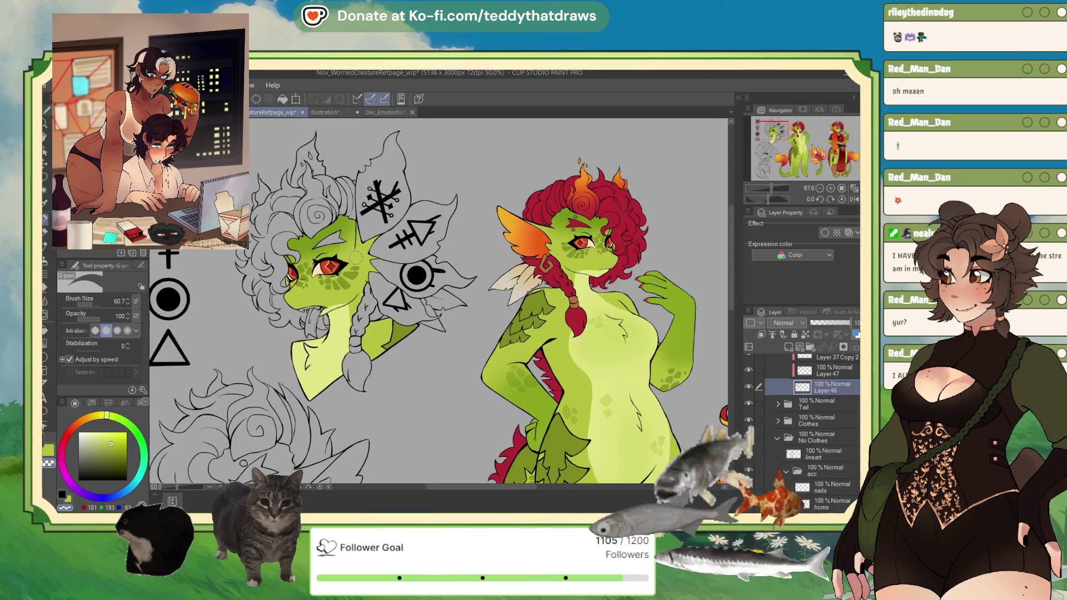
alt+click(547, 216)
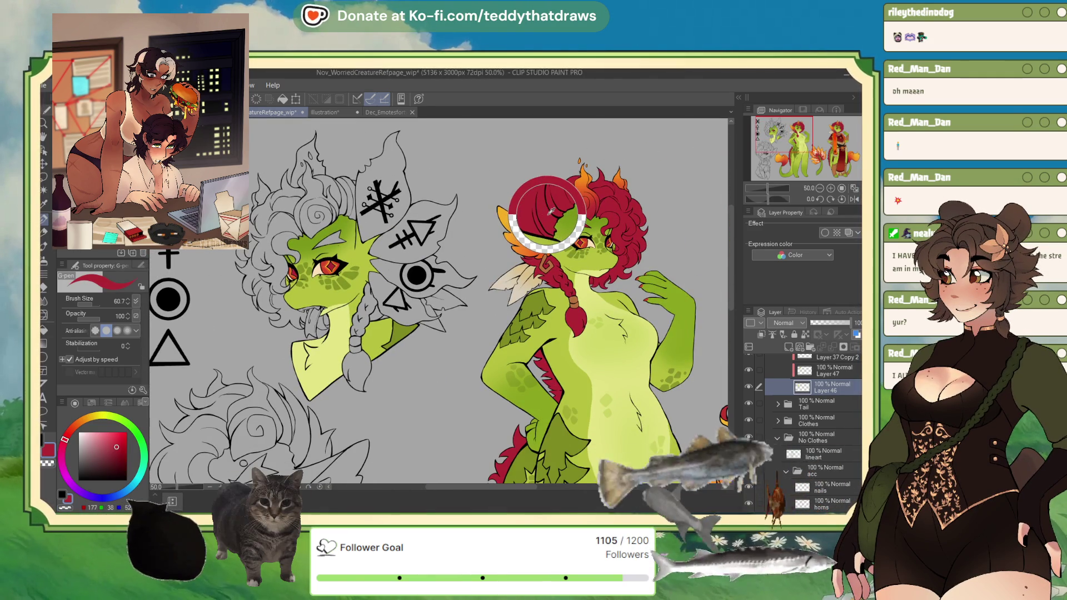
scroll(269, 152, up, 1)
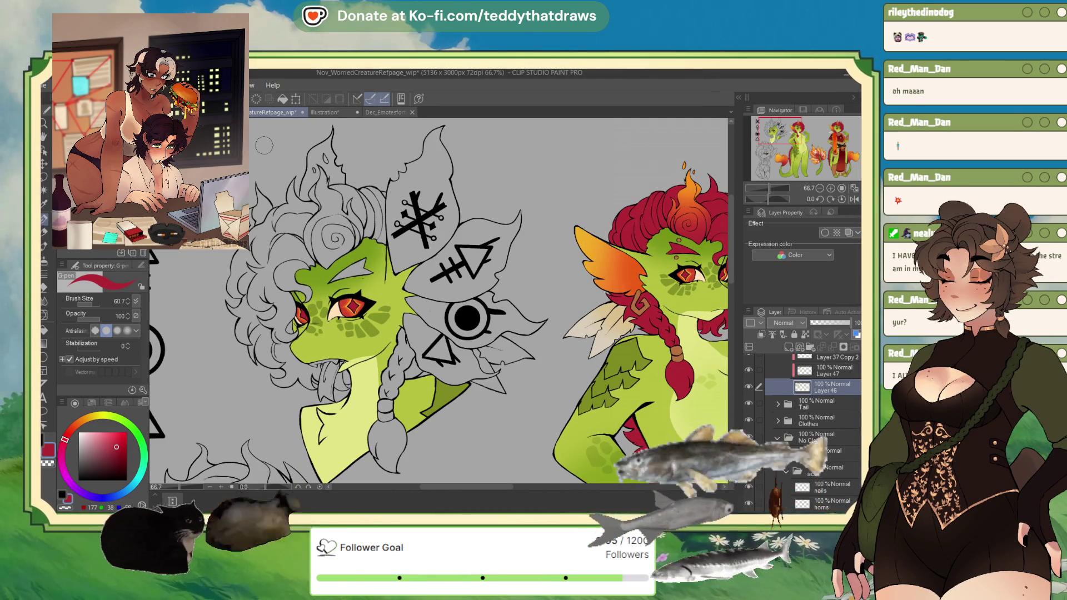
Group the selected eyes layers into a new folder named 'hair'.
key(g)
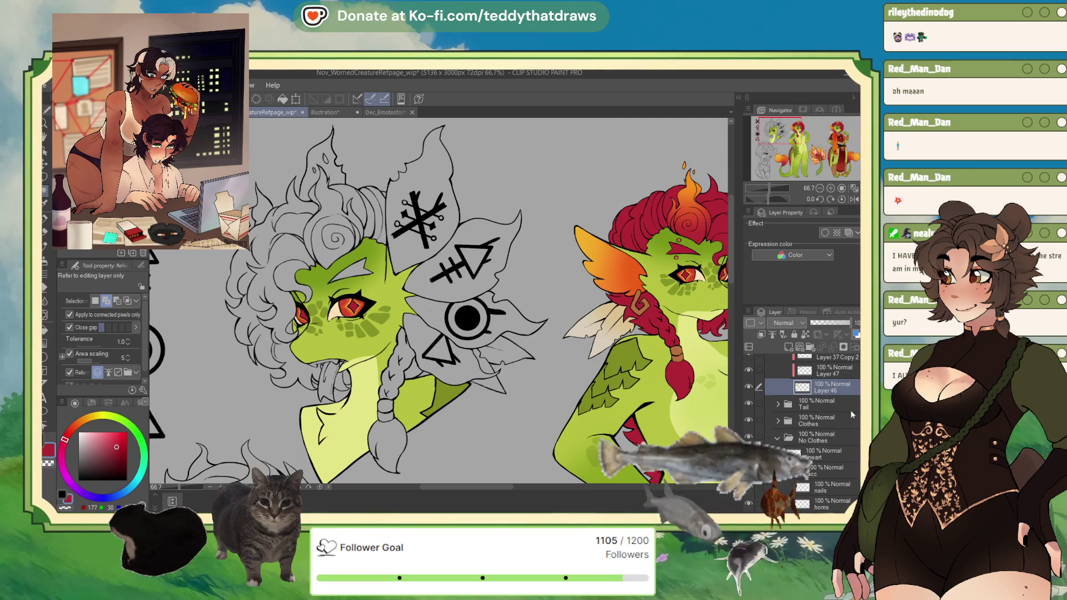
scroll(799, 407, up, 3)
click(798, 408)
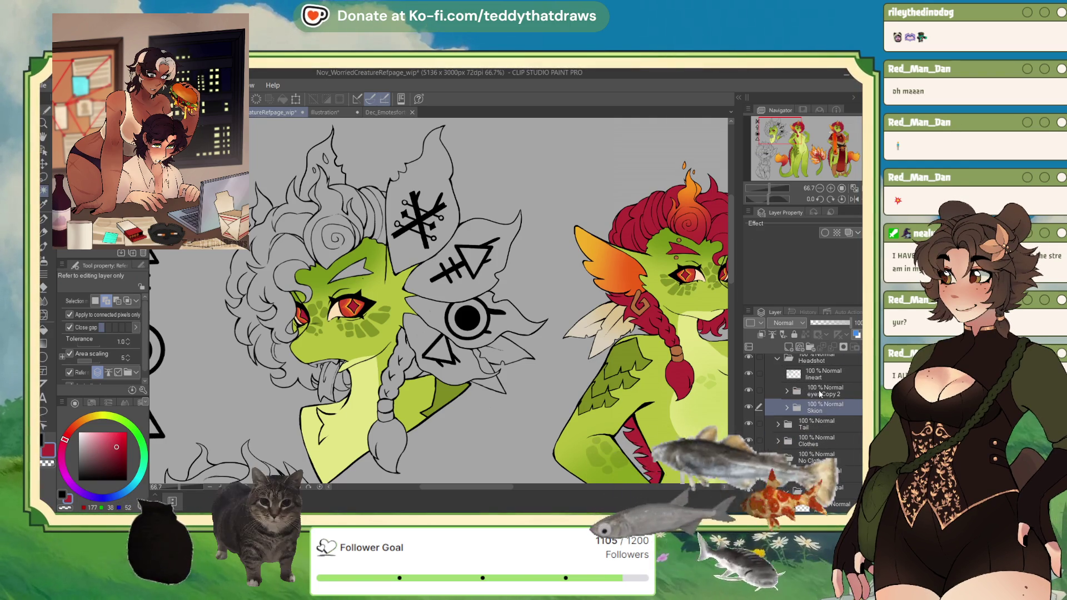
click(823, 391)
key(ctrl+g)
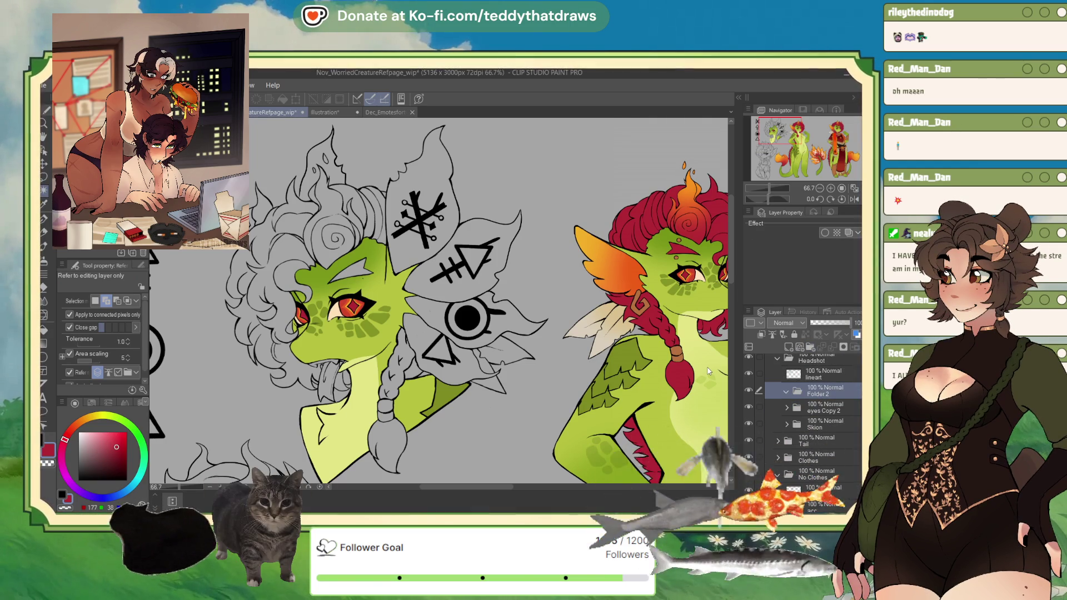
text(hair)
key(Return)
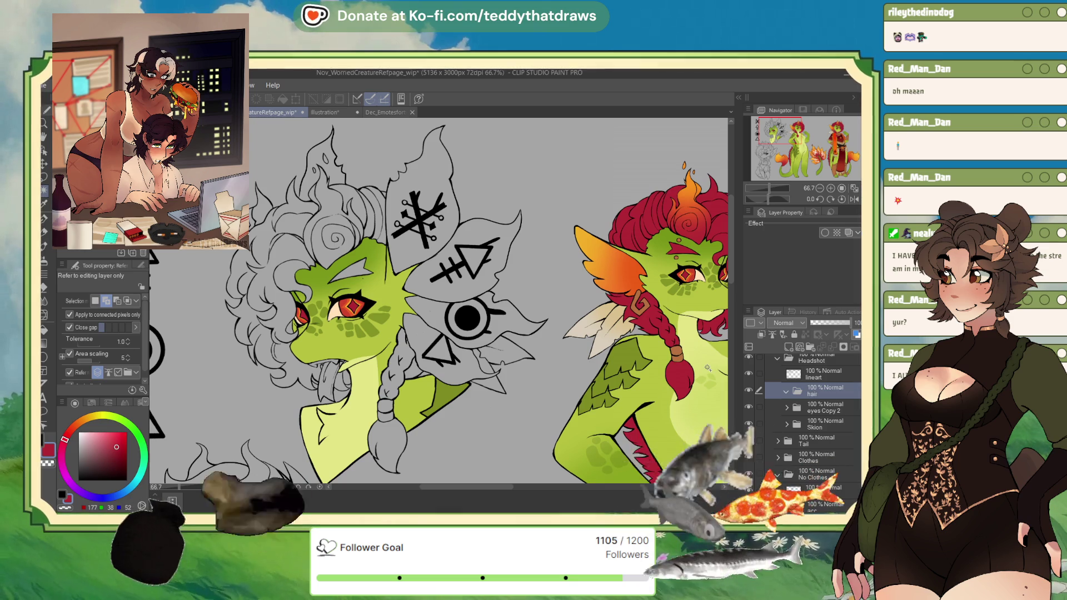
Auto-select the left creature's main hair, mouth strand, braid, leaf-side hair and bun, then paint in missed gaps.
click(350, 272)
click(297, 257)
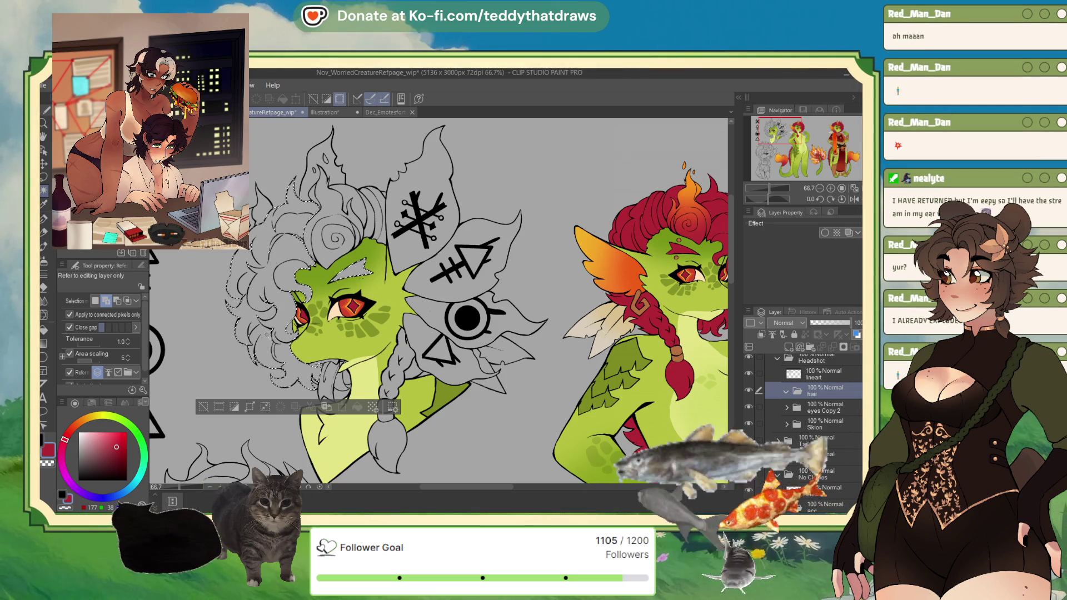
click(340, 383)
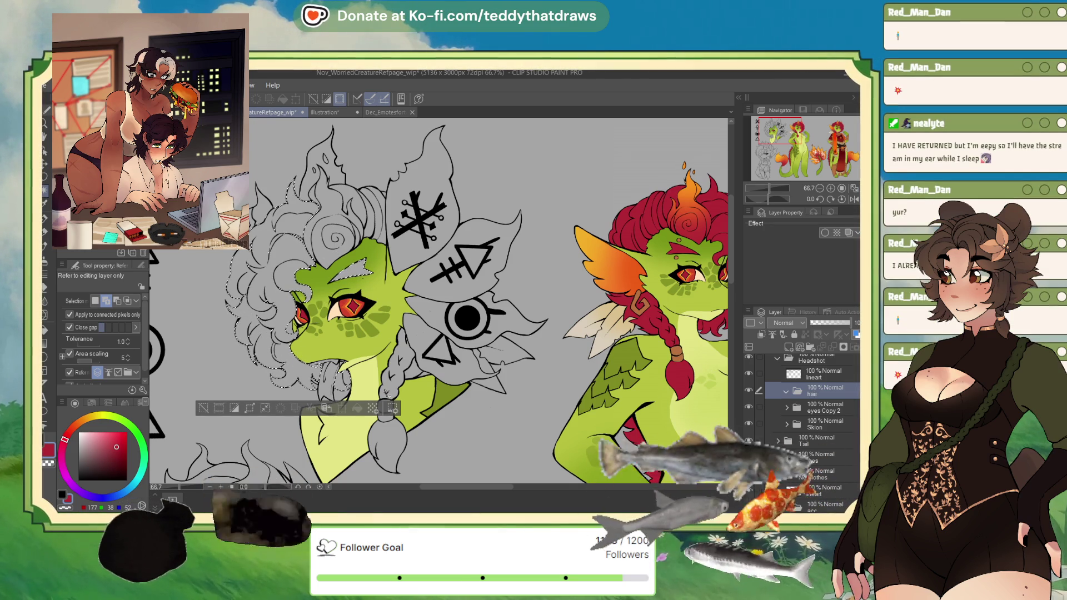
click(389, 409)
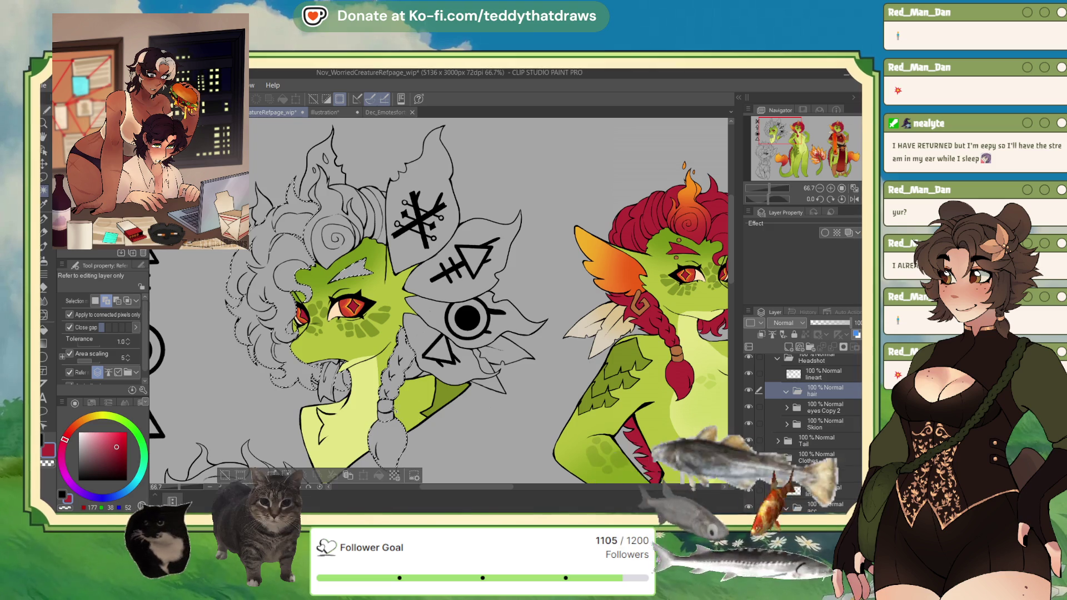
click(499, 287)
click(367, 213)
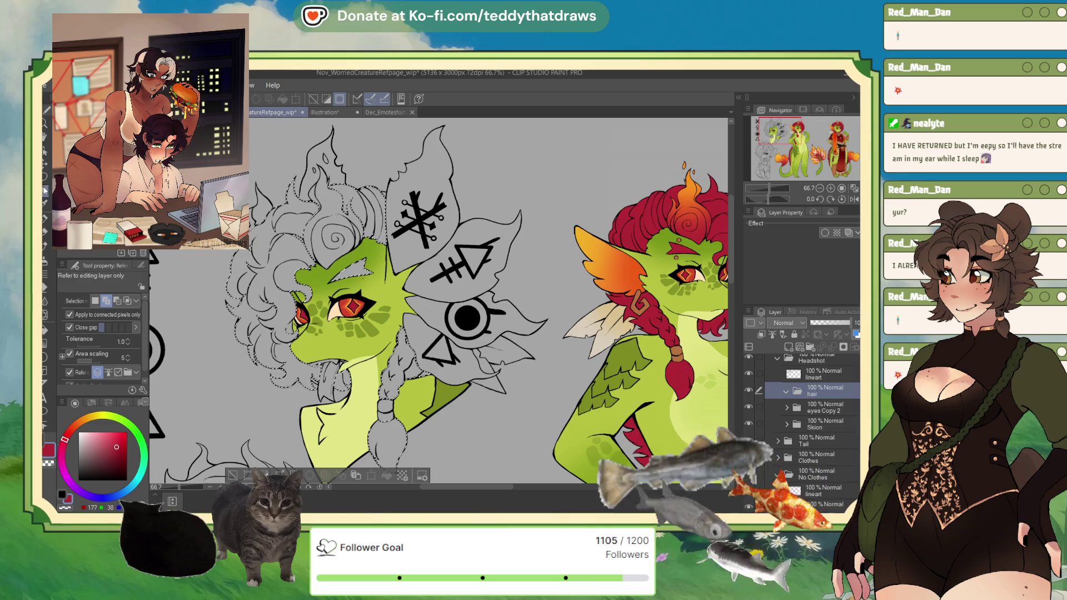
key(m)
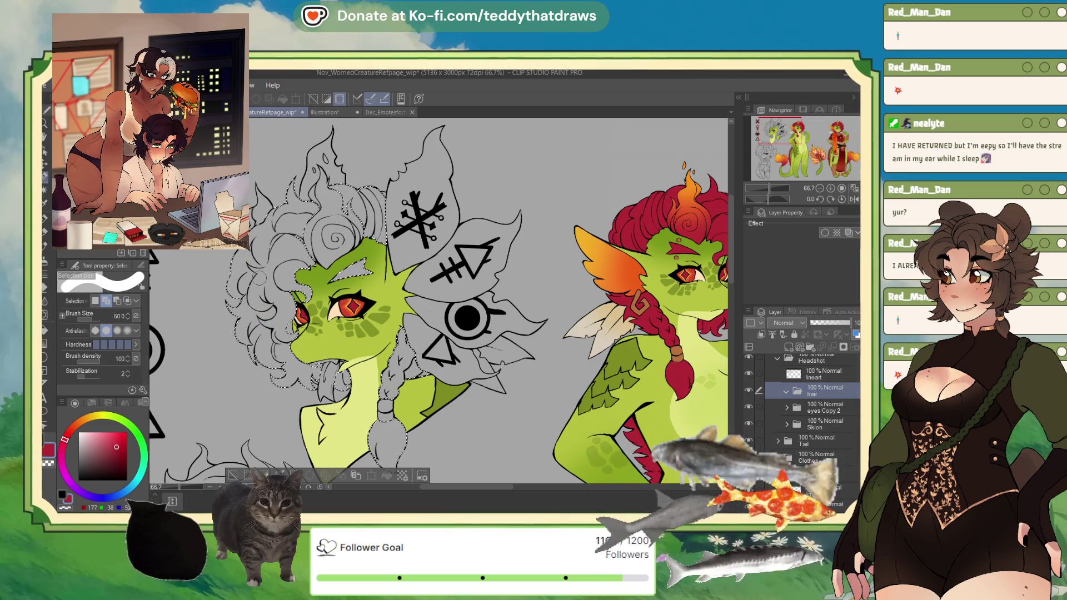
drag(278, 270, 285, 287)
Paint the last missed hair gap into the selection and fill it red on a new layer.
drag(276, 345, 285, 361)
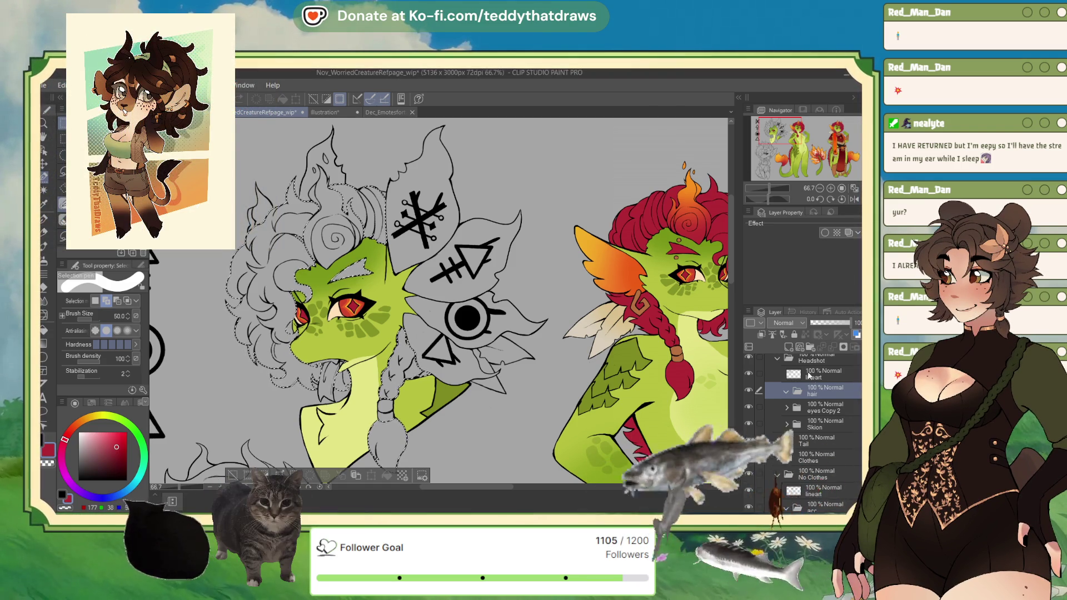
key(ctrl+shift+n)
key(alt+BackSpace)
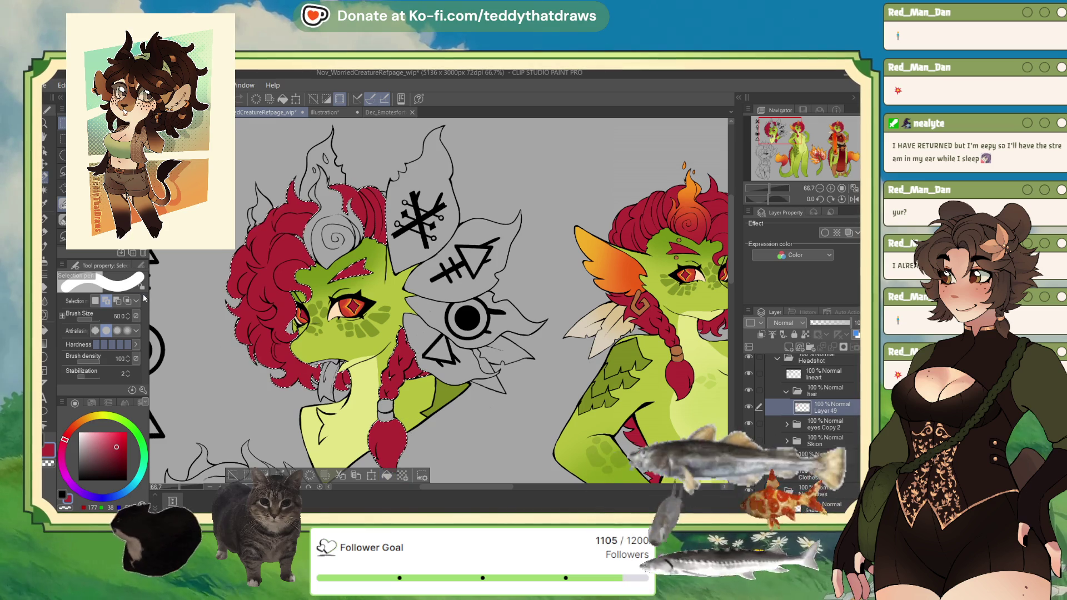
Touch up the hair selection with a 27.9 selection brush, then clear it and the stray leftover selection.
click(92, 323)
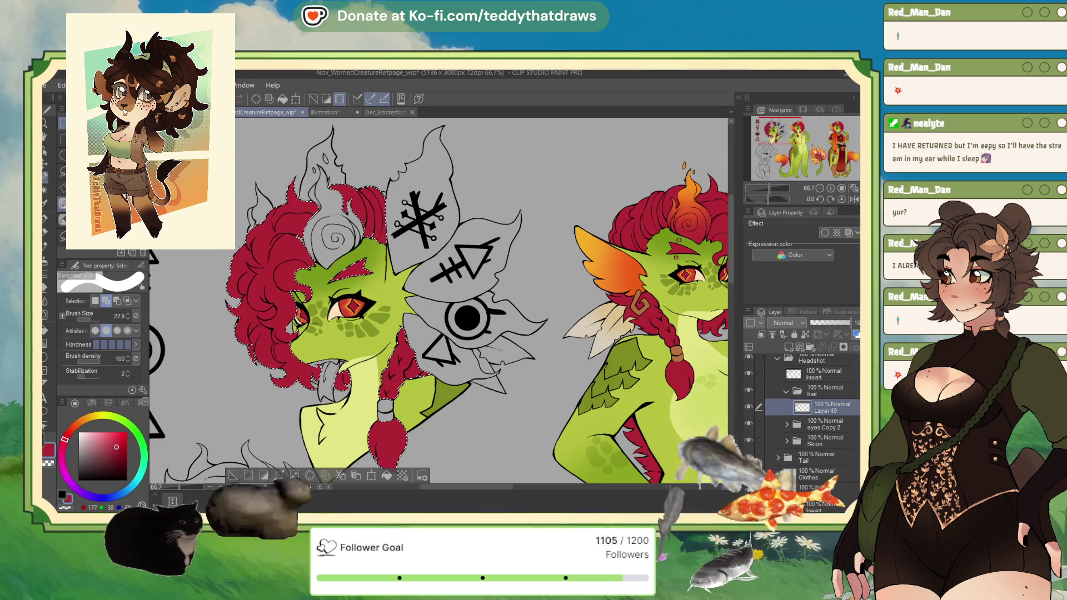
key(w)
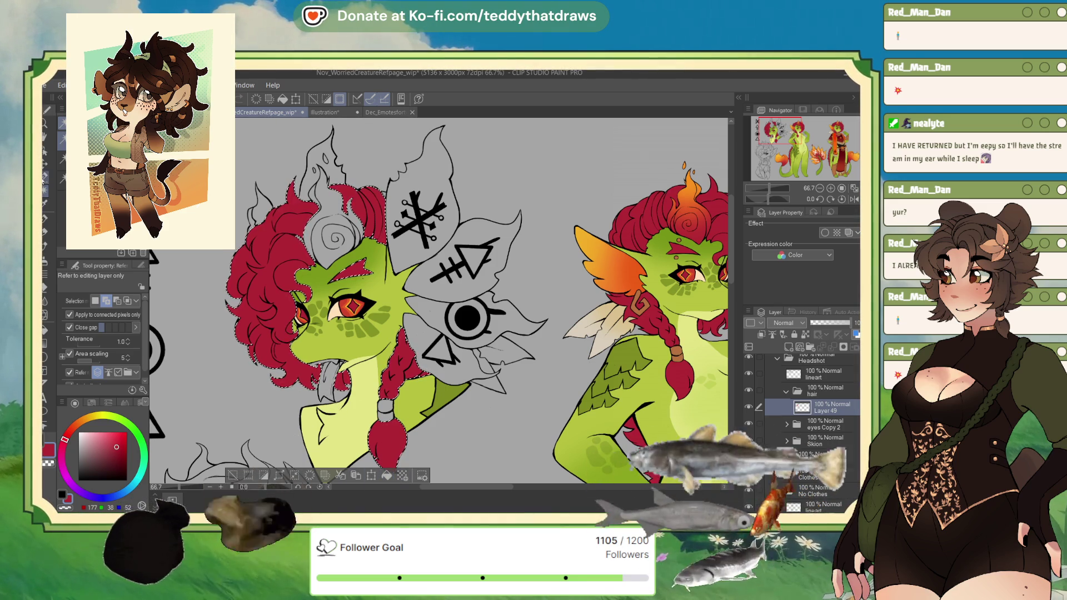
key(m)
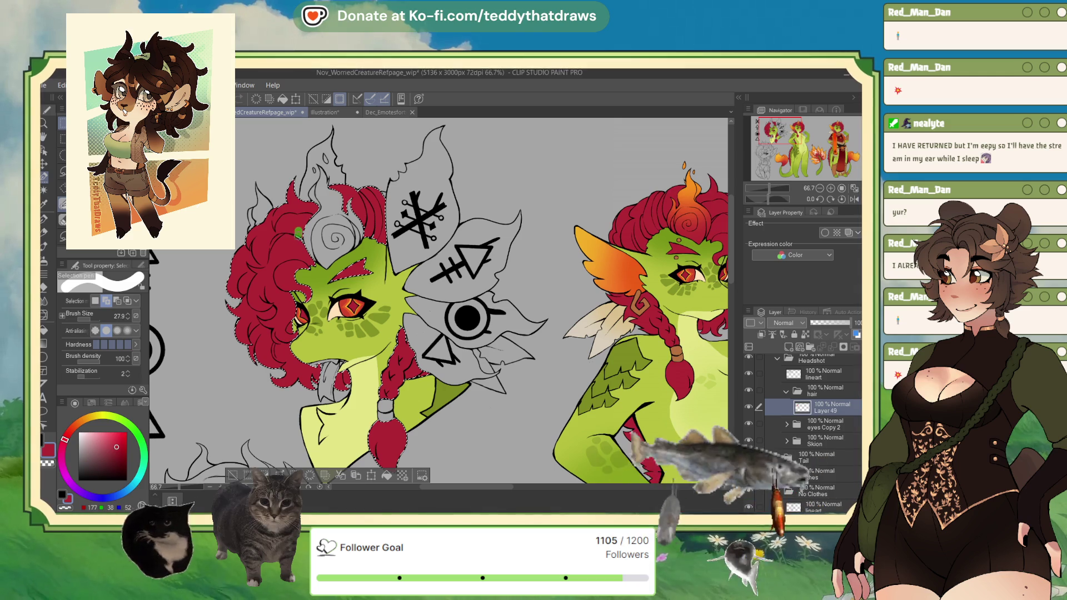
click(233, 476)
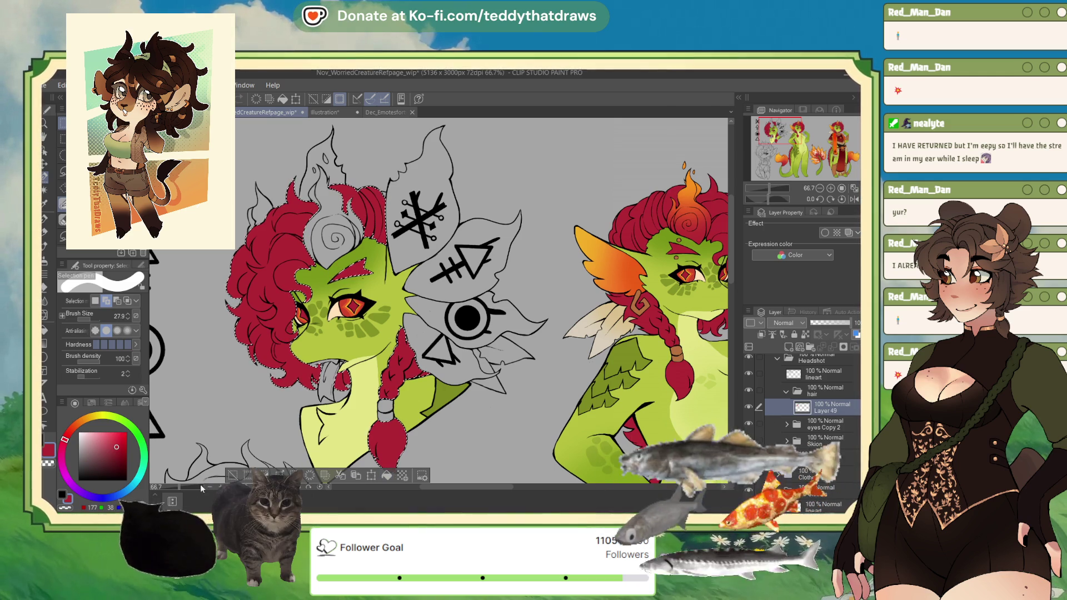
click(353, 193)
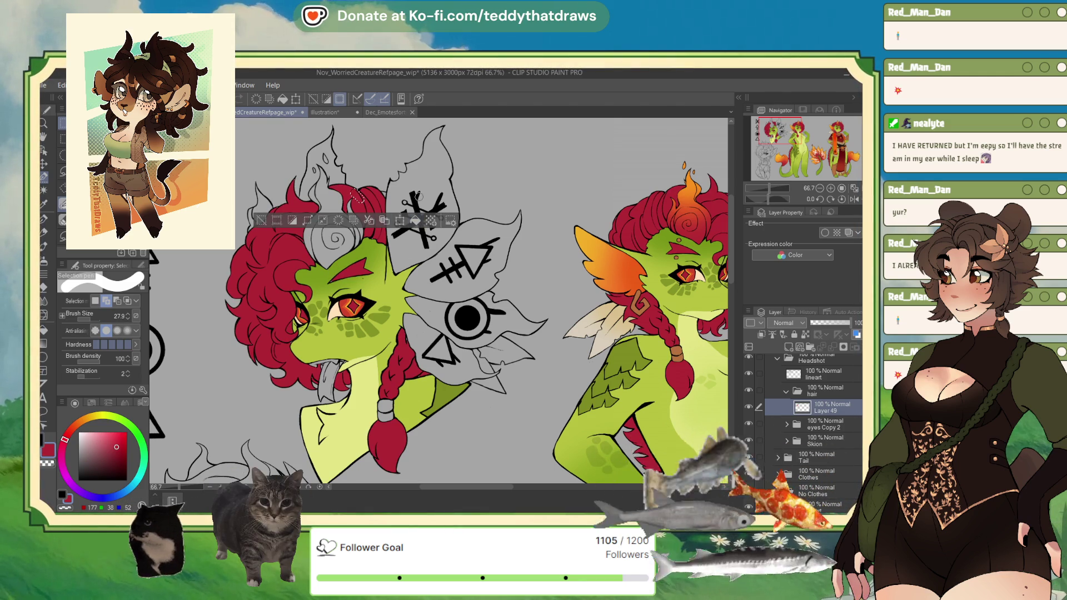
click(284, 214)
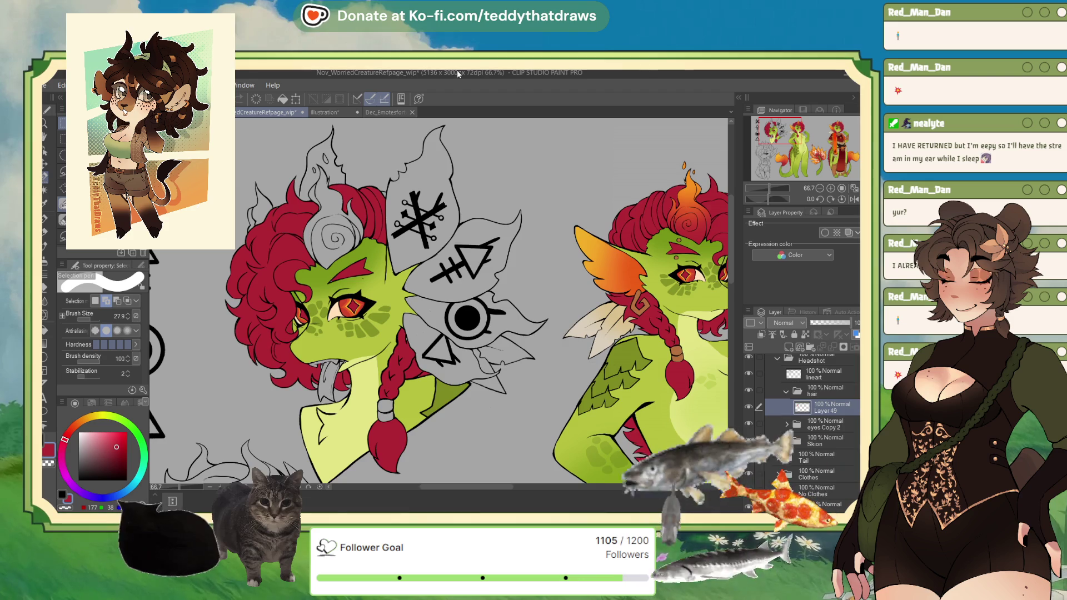
scroll(358, 121, up, 5)
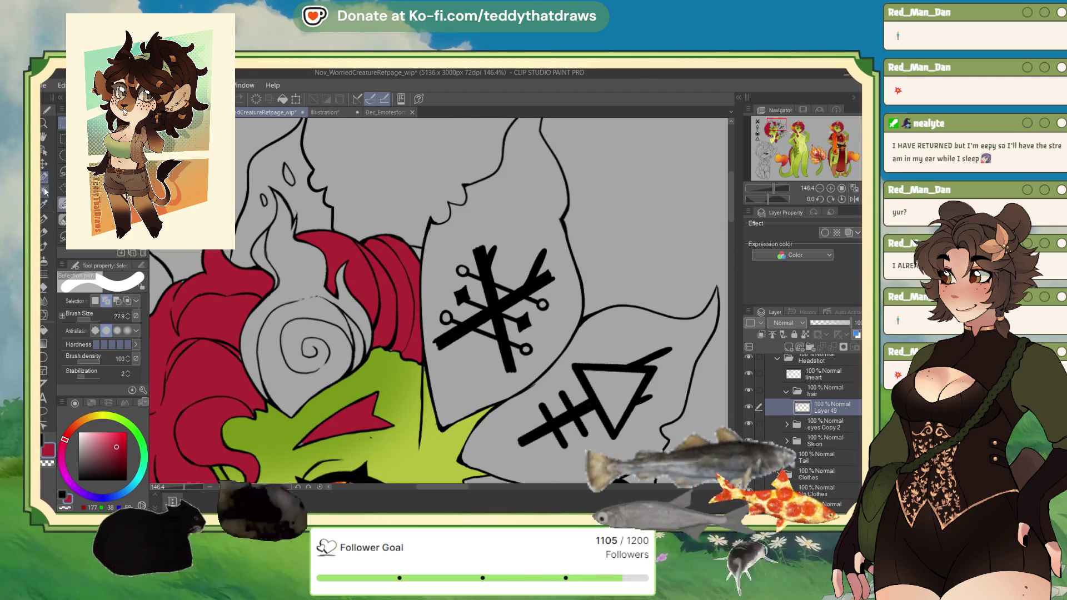
key(g)
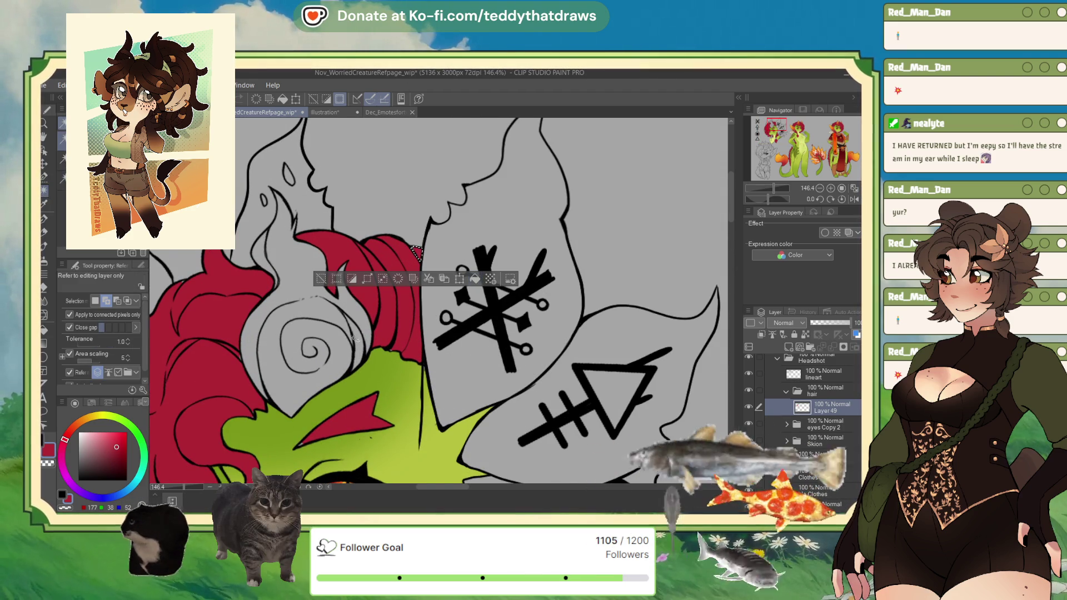
scroll(446, 297, down, 5)
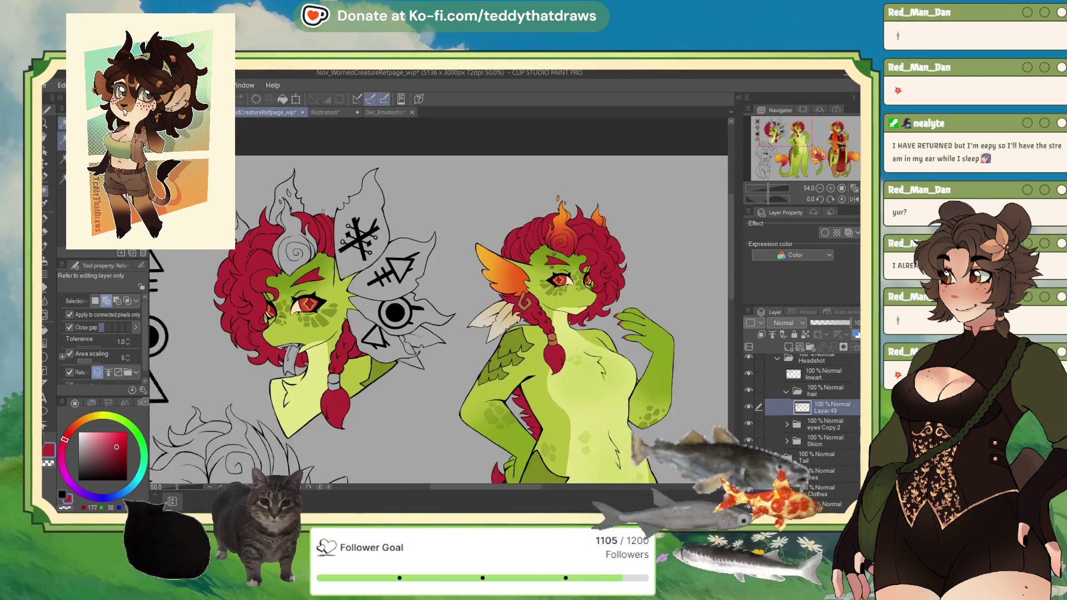
scroll(279, 186, down, 1)
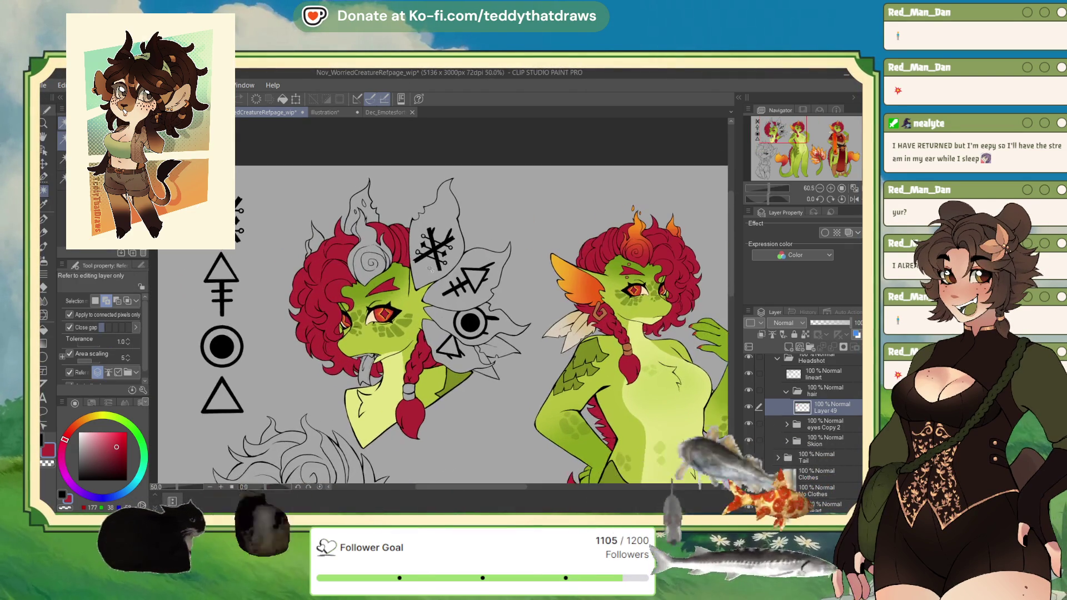
scroll(355, 316, up, 8)
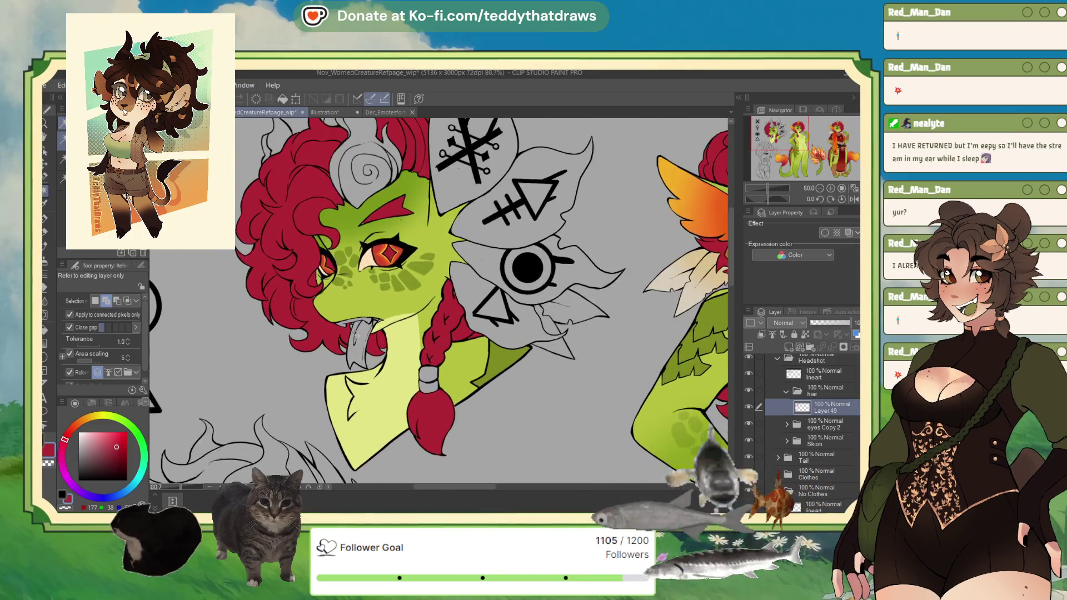
key(p)
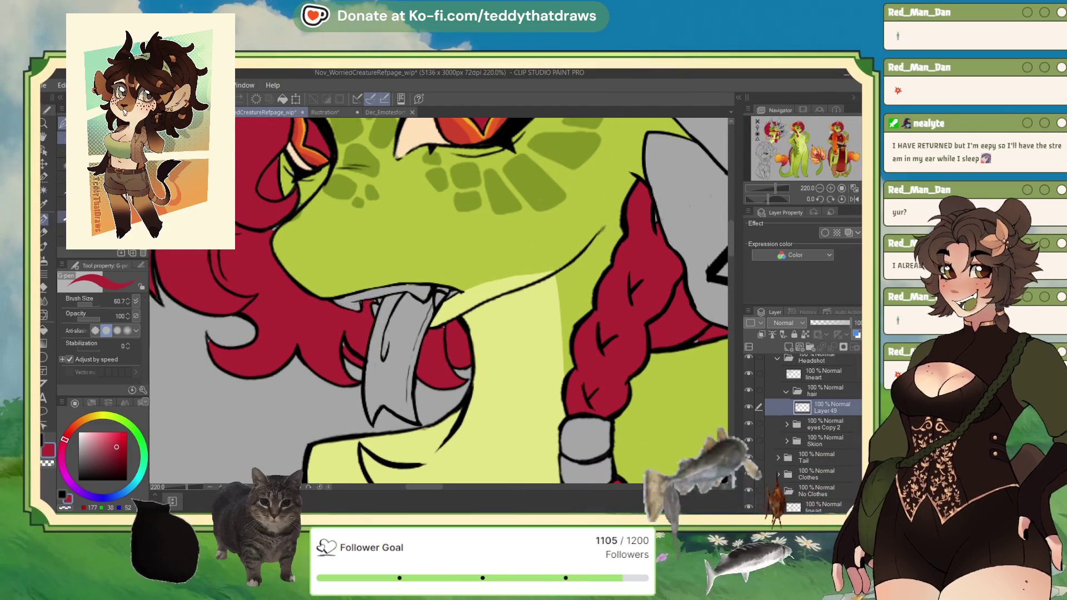
scroll(356, 339, up, 4)
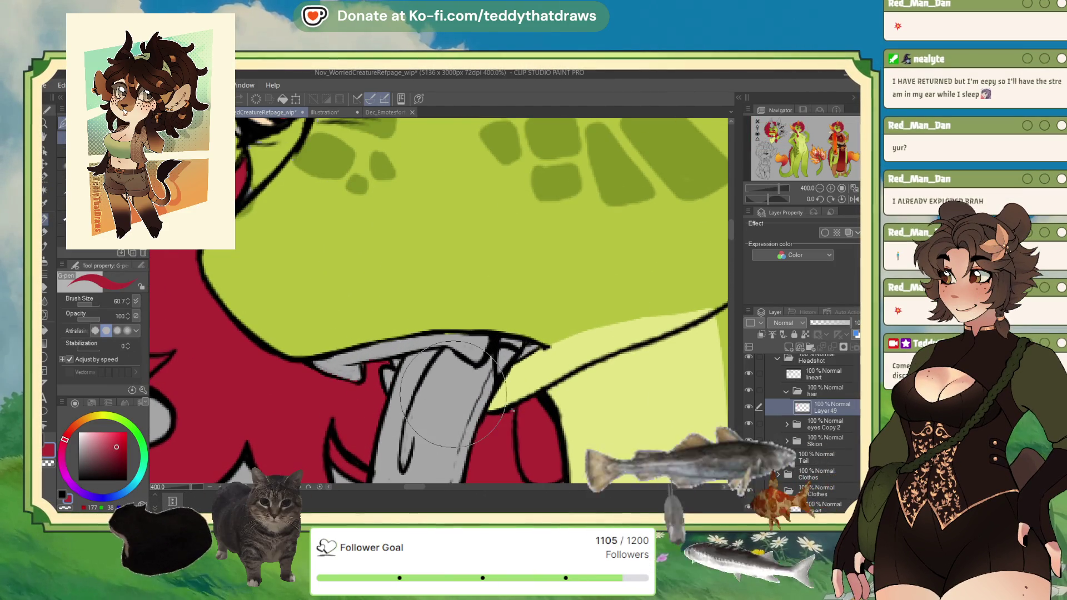
scroll(389, 364, down, 5)
scroll(370, 337, up, 1)
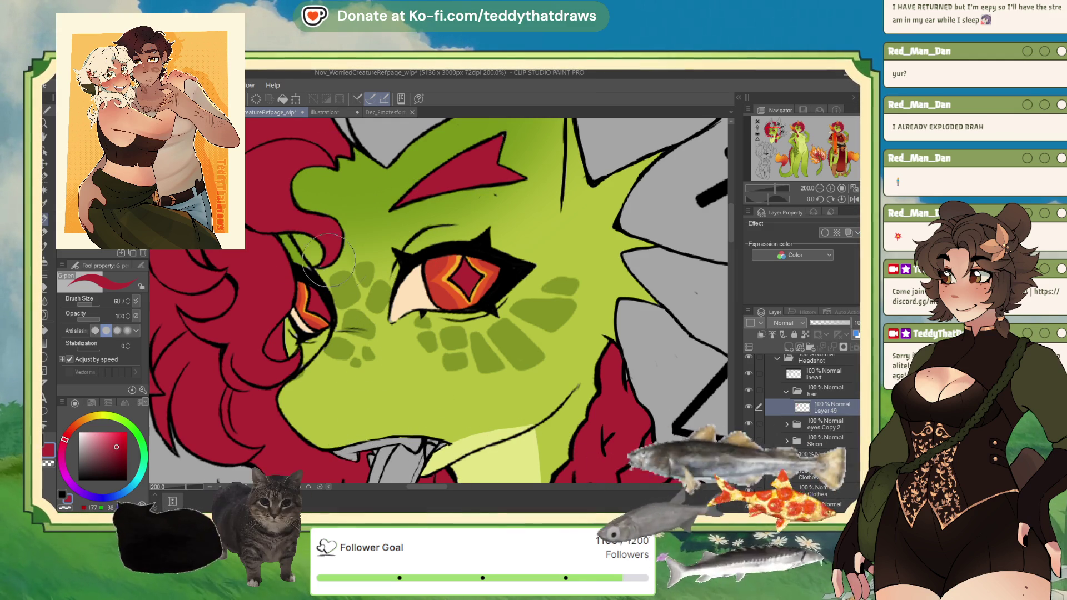
alt+click(483, 422)
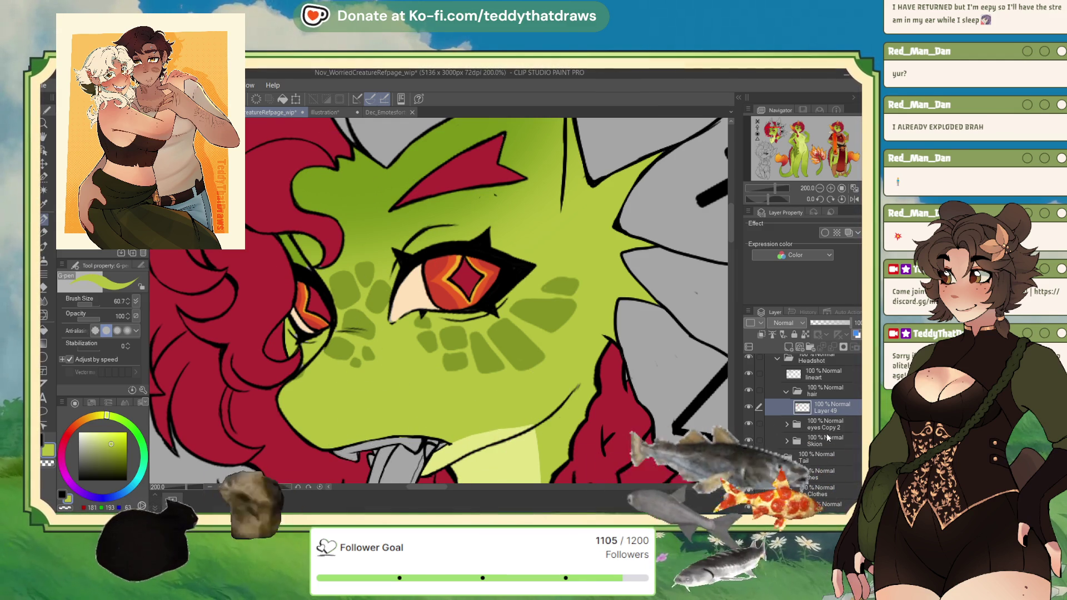
click(825, 441)
click(787, 441)
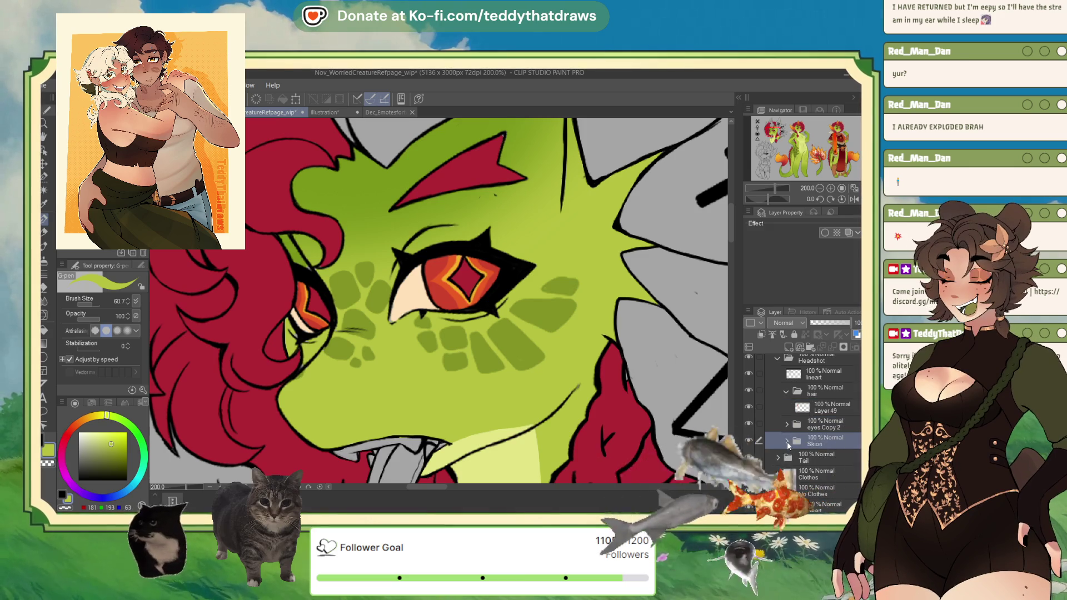
scroll(806, 433, down, 2)
click(831, 475)
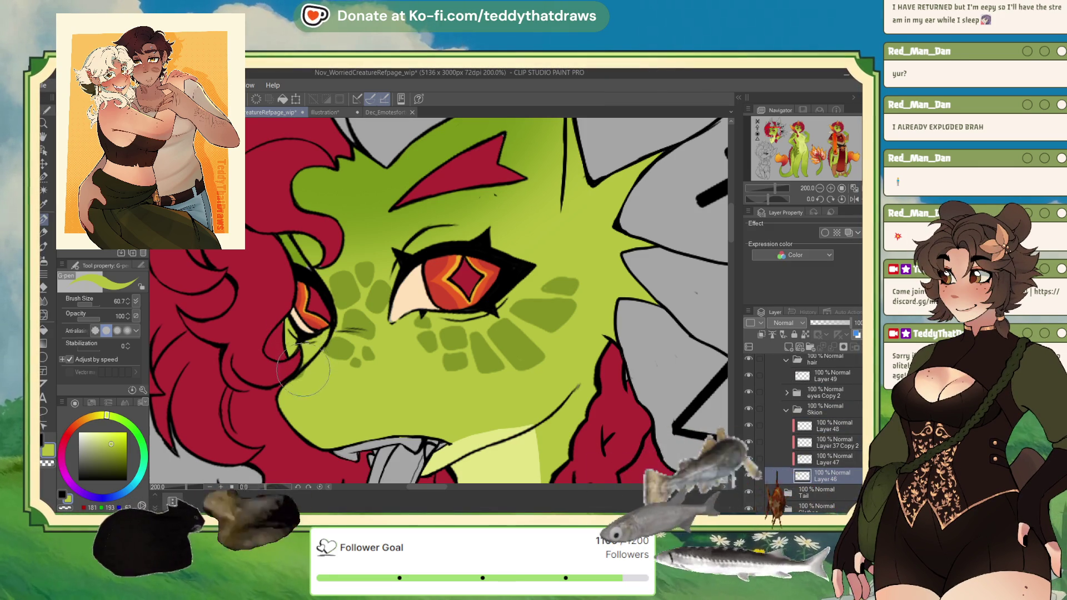
key(c)
key(c)
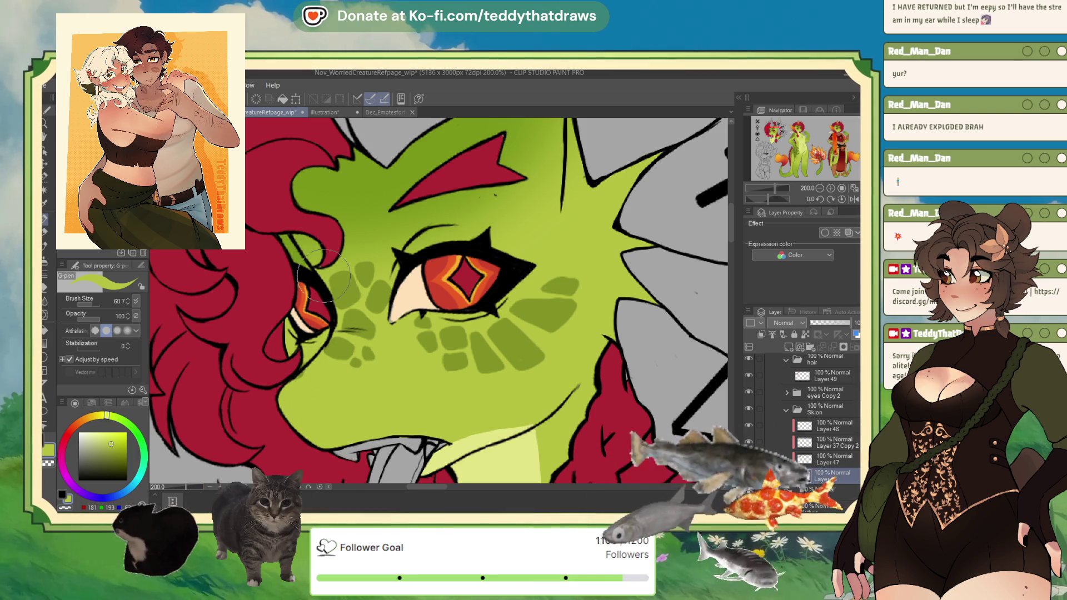
key(ctrl+minus)
key(ctrl+minus)
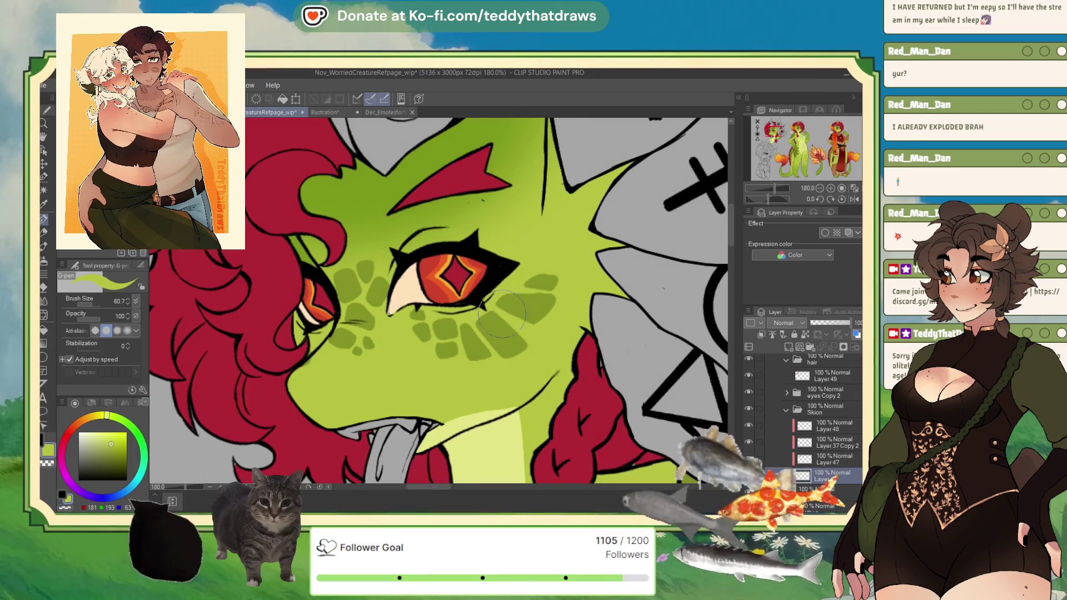
alt+click(564, 380)
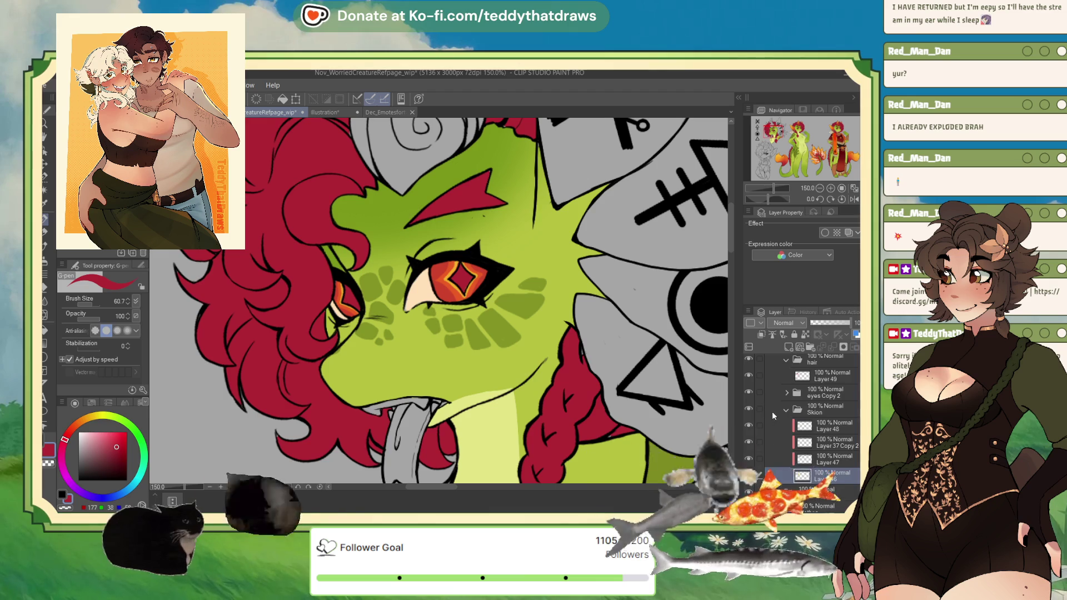
scroll(770, 417, up, 1)
click(825, 390)
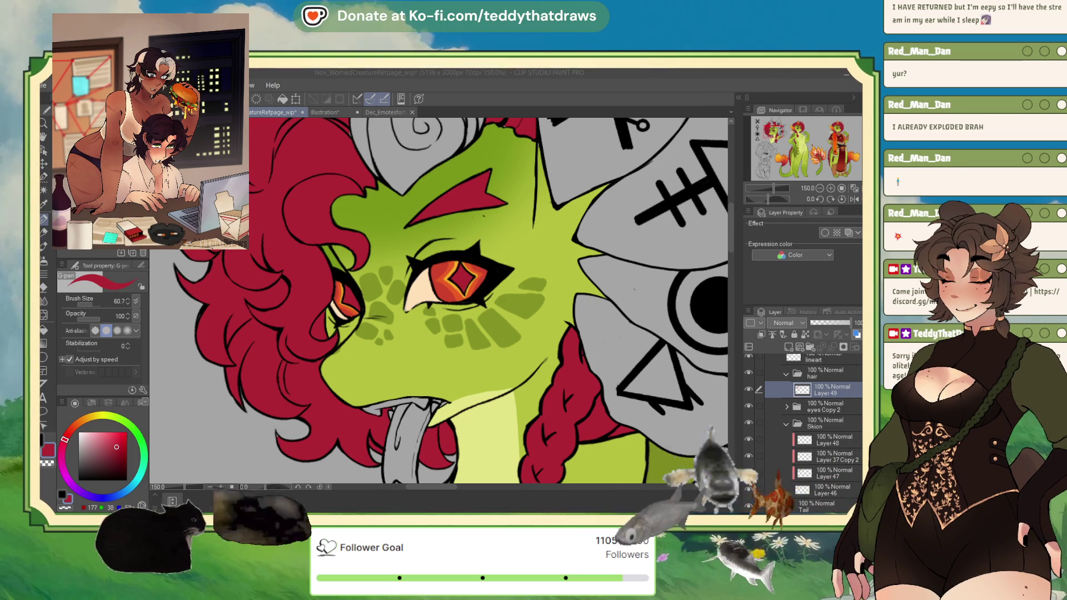
key(ctrl+minus)
key(ctrl+minus)
key(ctrl+minus)
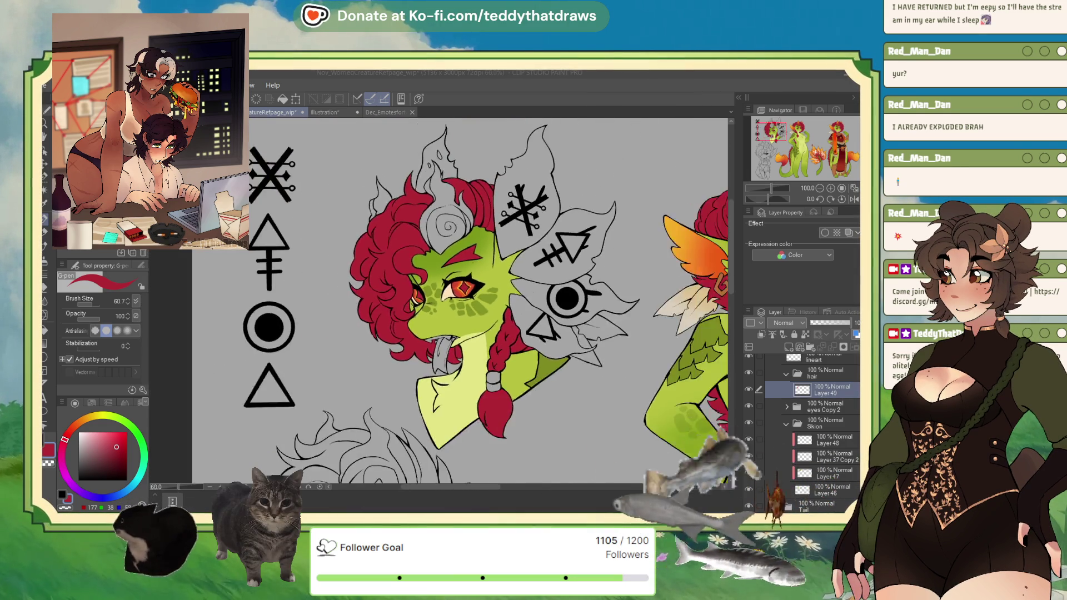
Collapse the hair folder and create a new layer folder above it named 'Acc'.
scroll(581, 247, up, 5)
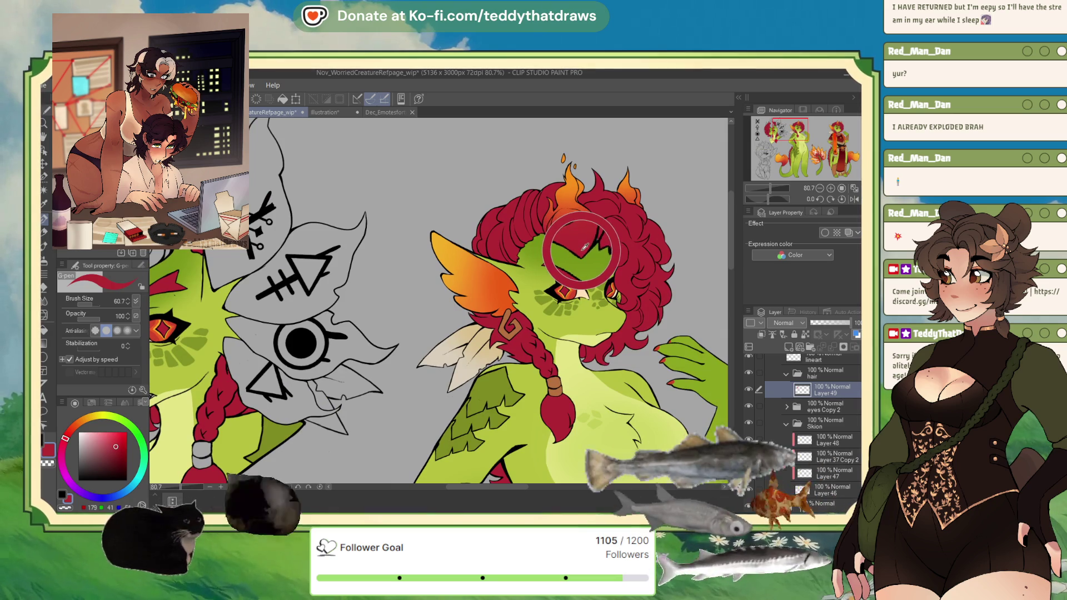
scroll(580, 247, down, 3)
scroll(355, 243, up, 3)
scroll(354, 243, up, 3)
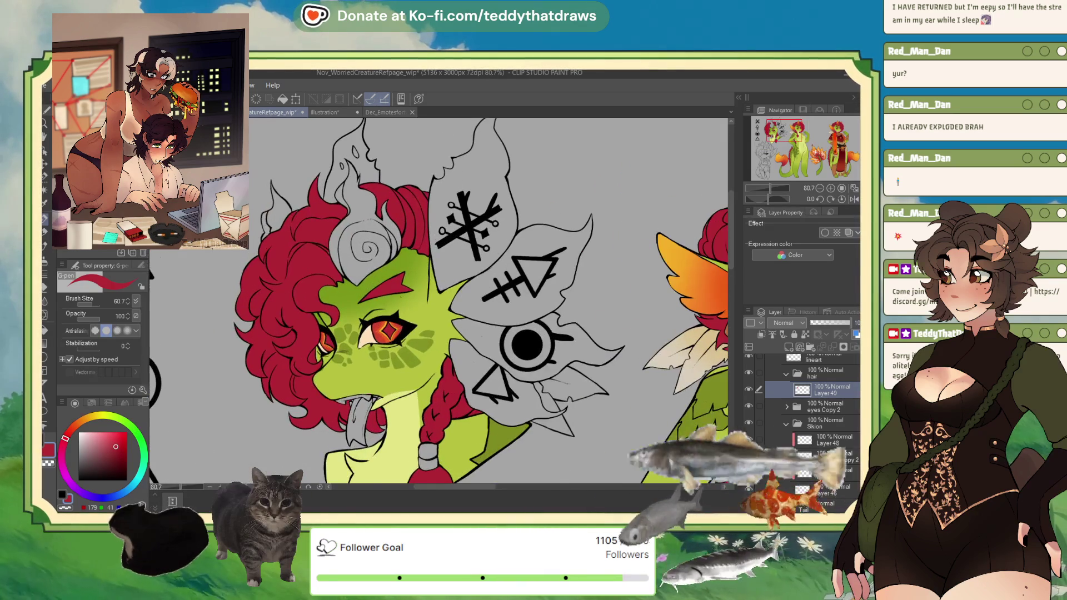
click(820, 426)
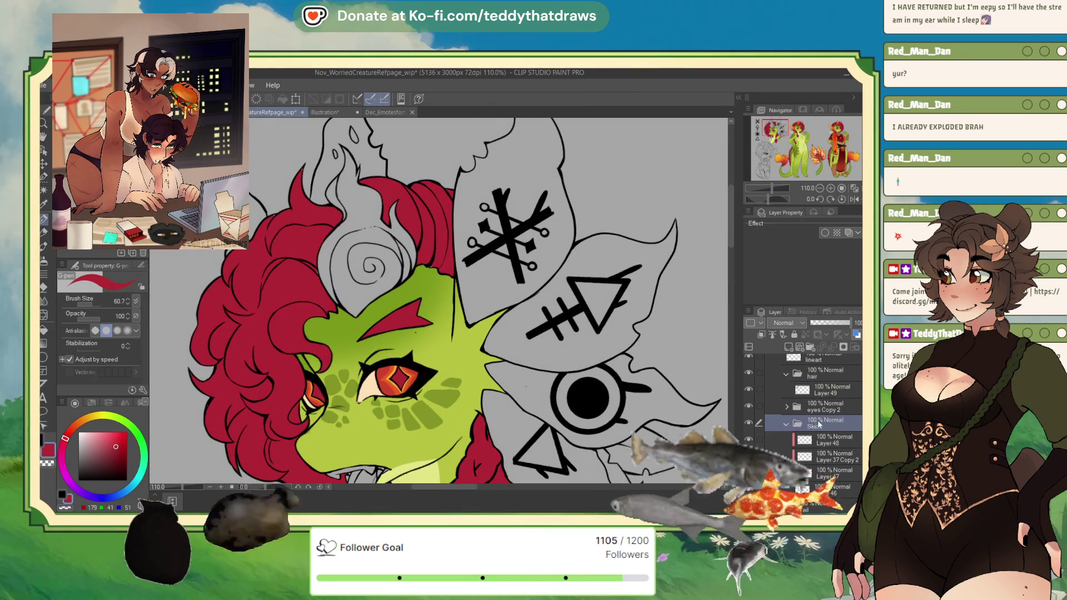
click(786, 374)
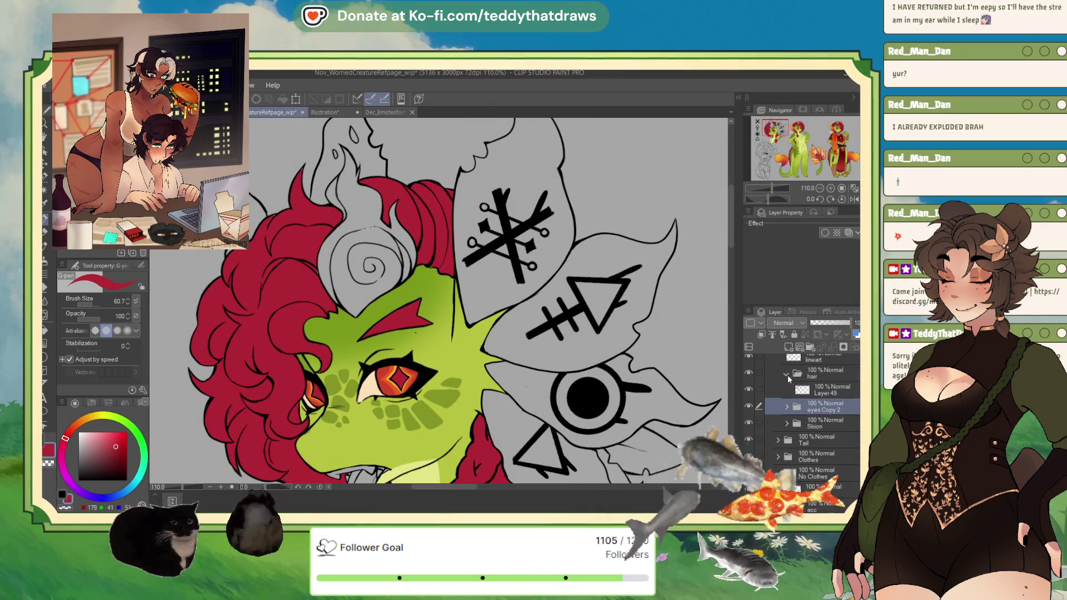
click(826, 377)
click(811, 347)
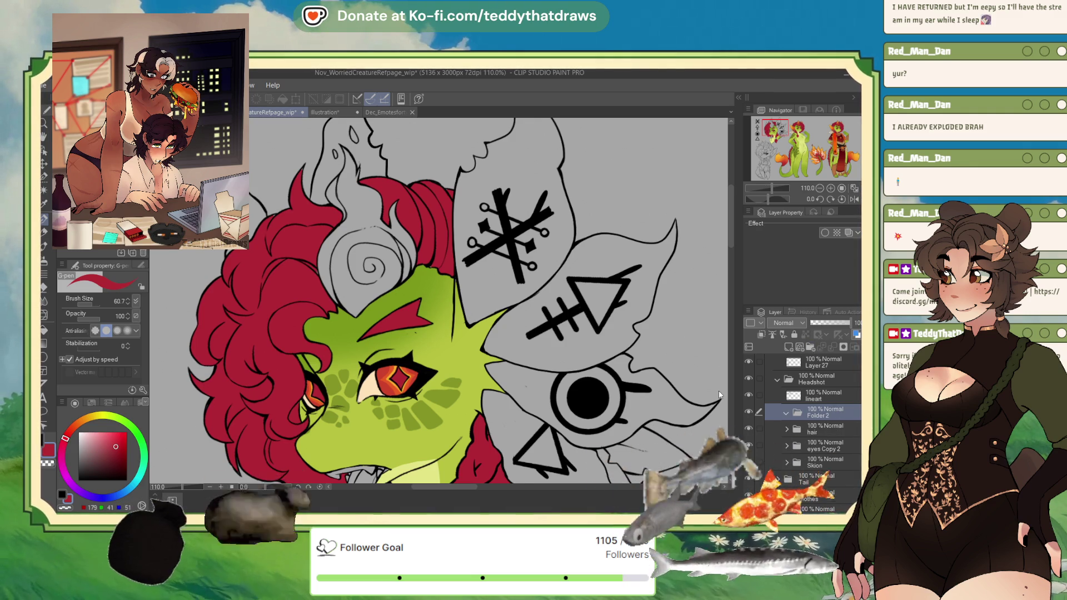
text(Acc)
key(Return)
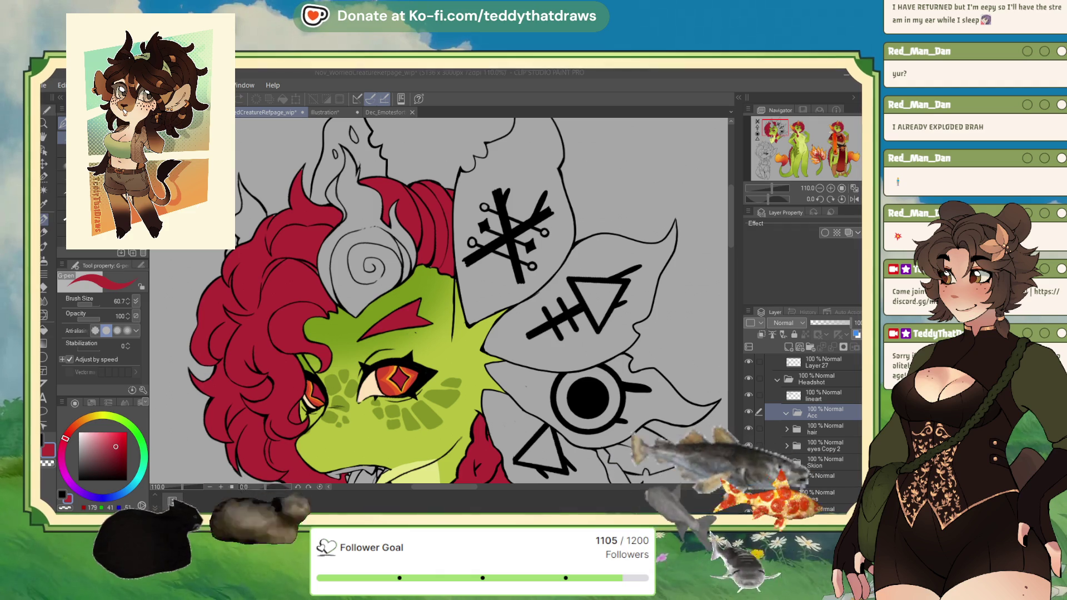
click(803, 432)
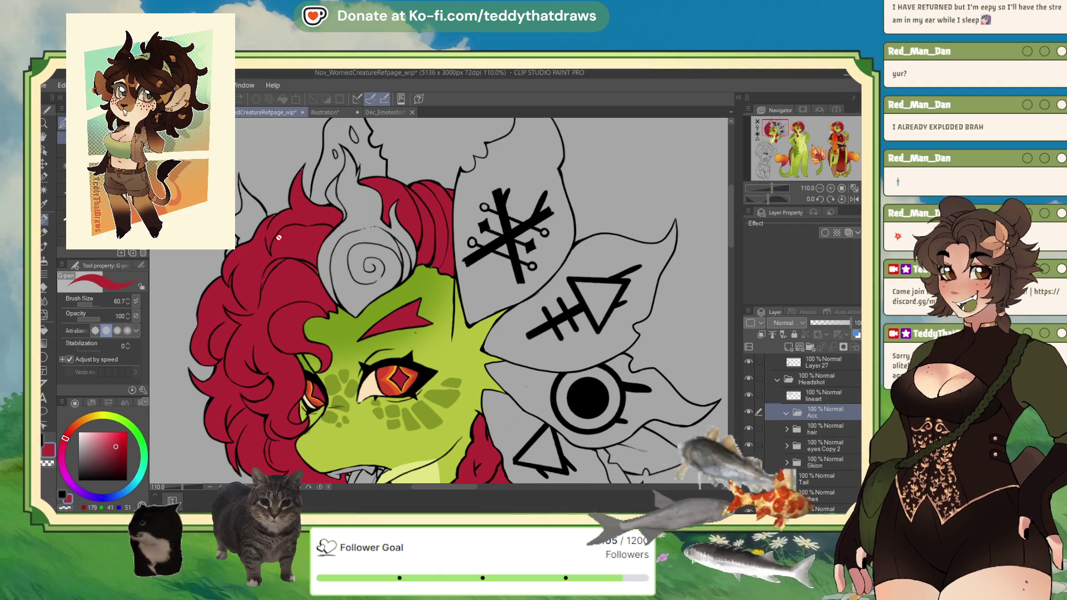
click(818, 451)
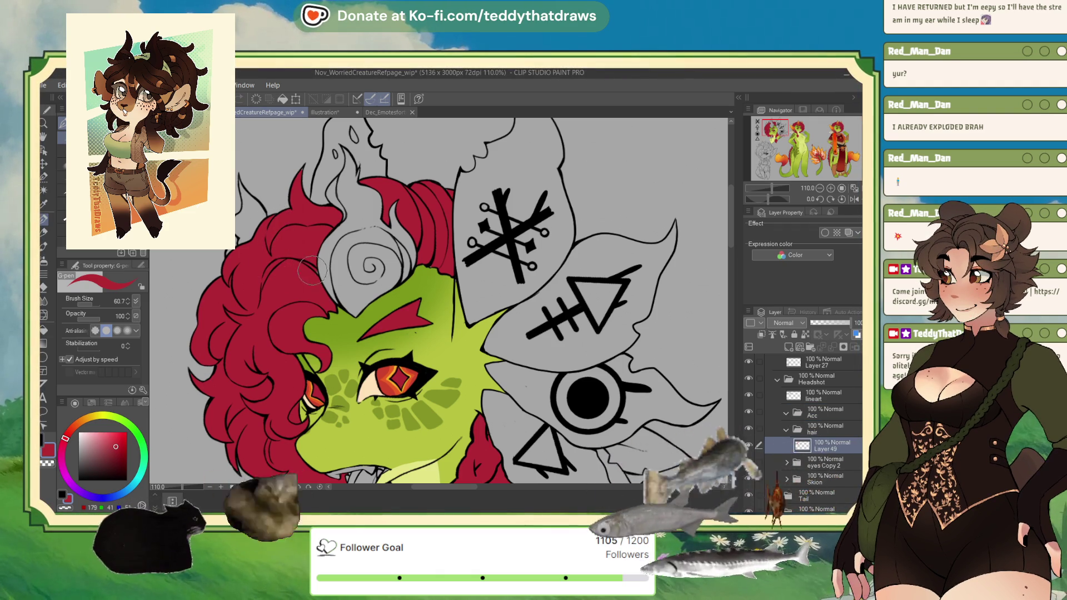
Select the Acc folder and add a new layer inside it.
click(45, 189)
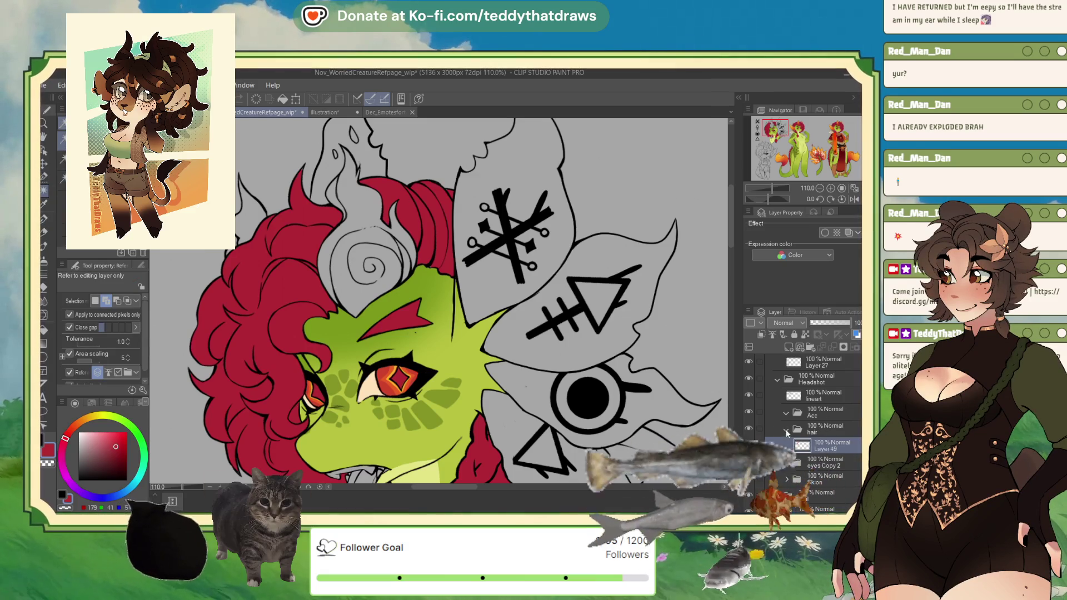
click(787, 432)
click(806, 414)
click(789, 347)
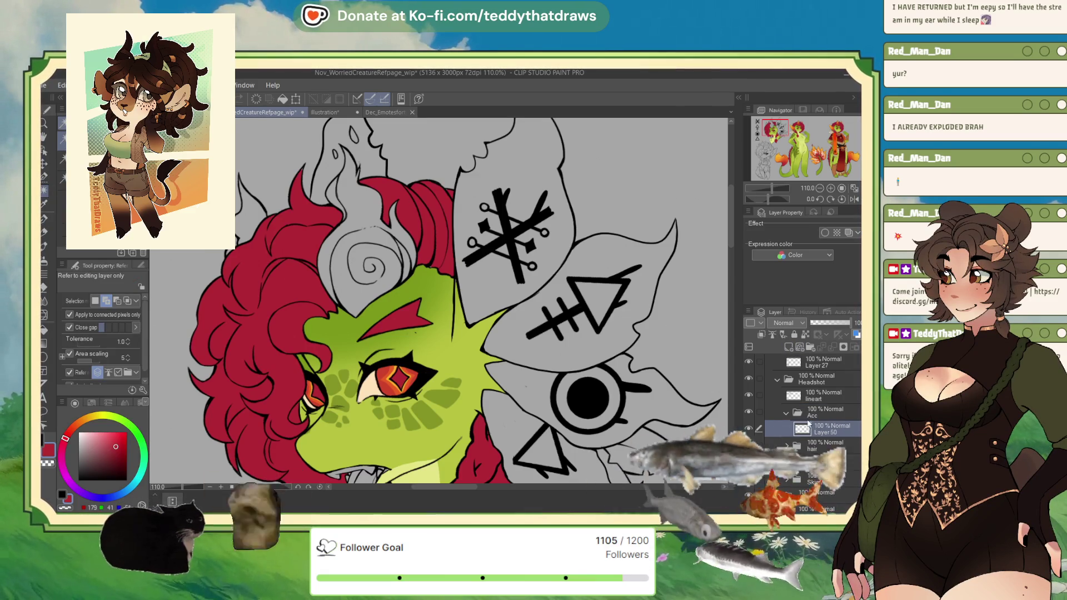
Auto-select the grey flame shapes around the hair, paint in a missed patch, and shrink the brush to 4.9.
click(409, 273)
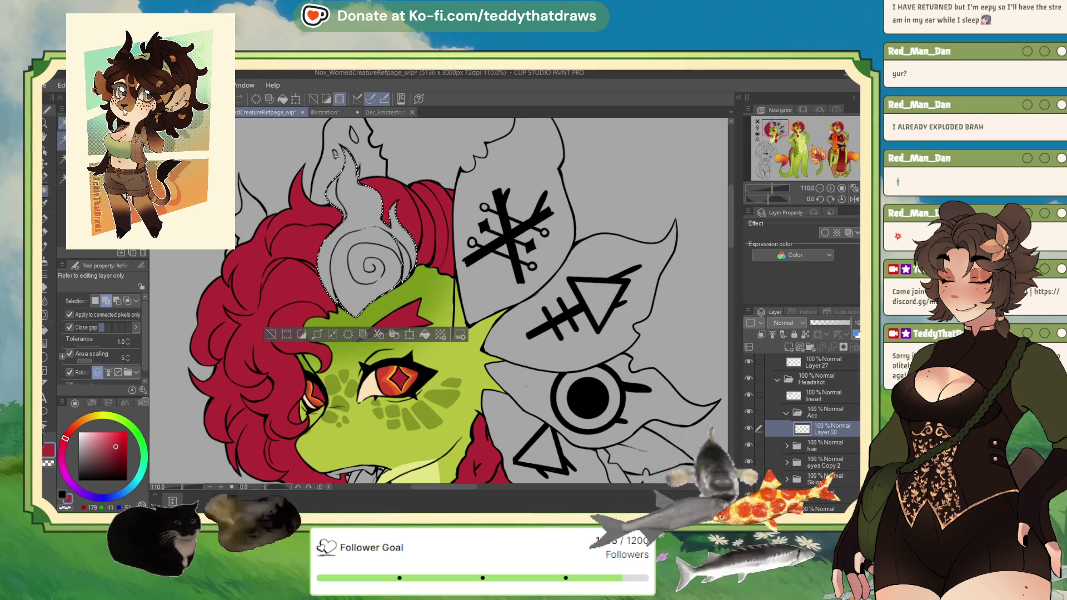
click(355, 141)
click(255, 219)
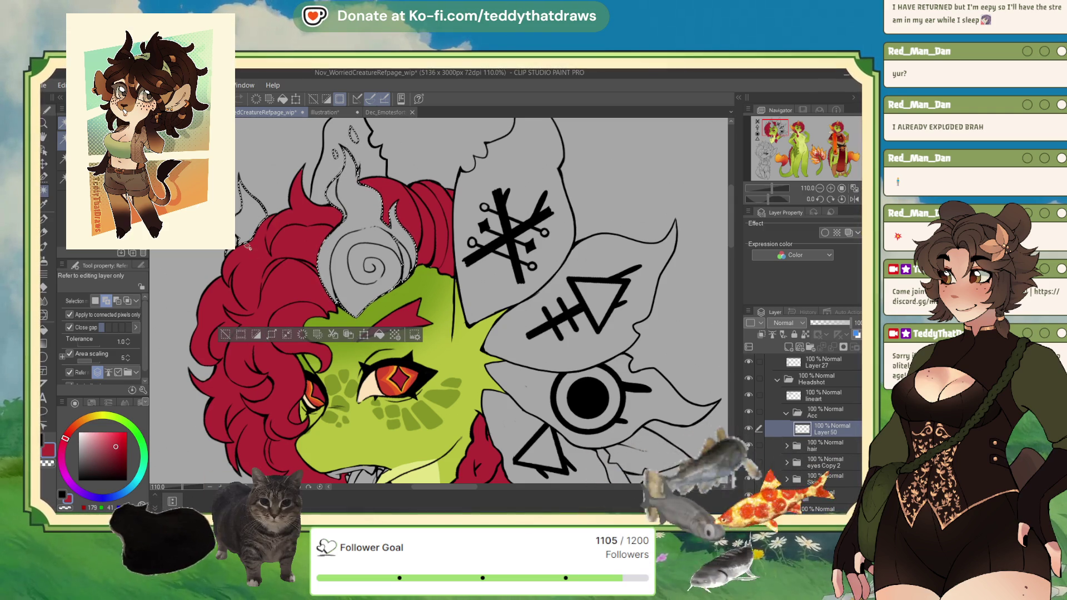
click(49, 176)
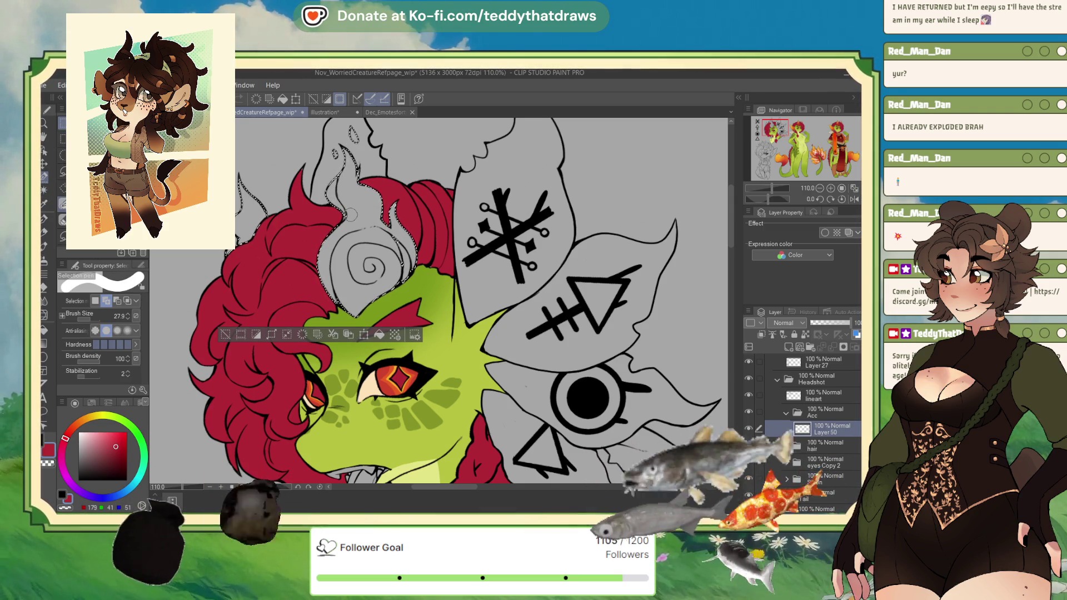
drag(364, 216, 379, 238)
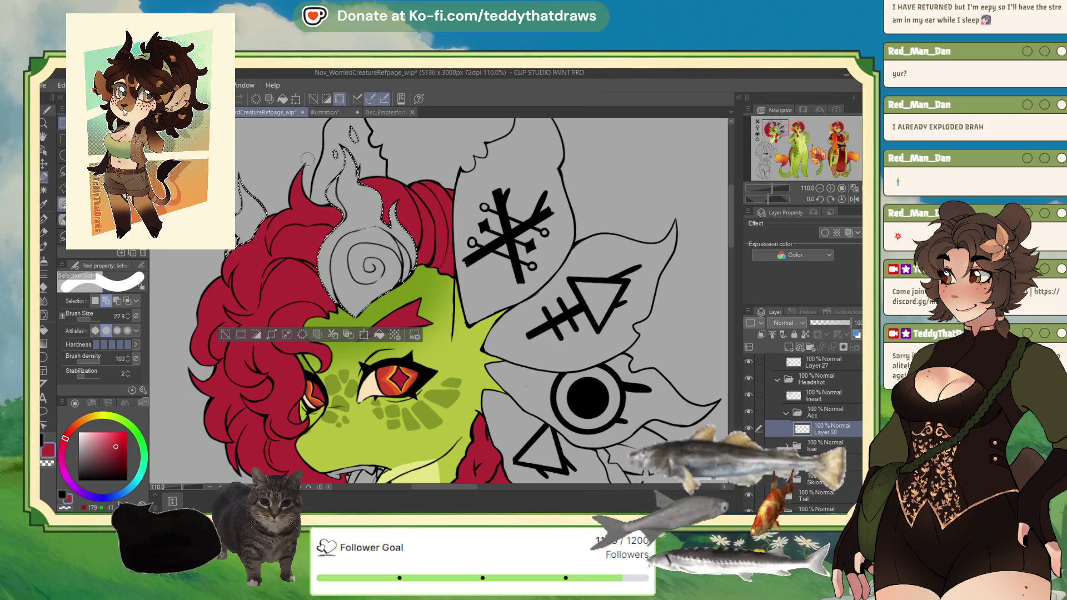
click(87, 321)
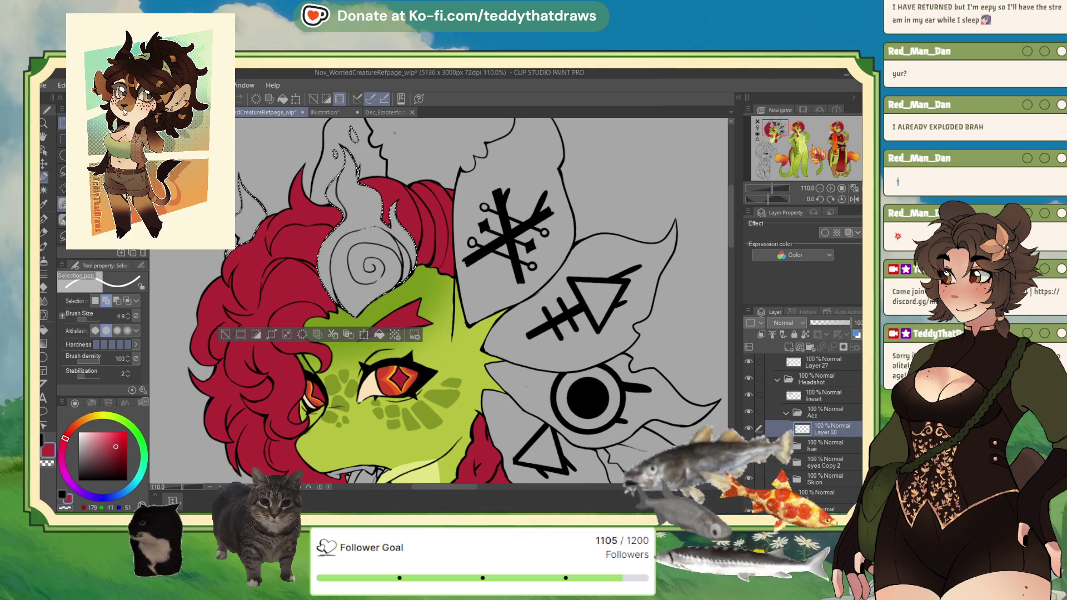
scroll(410, 162, down, 3)
scroll(410, 162, down, 1)
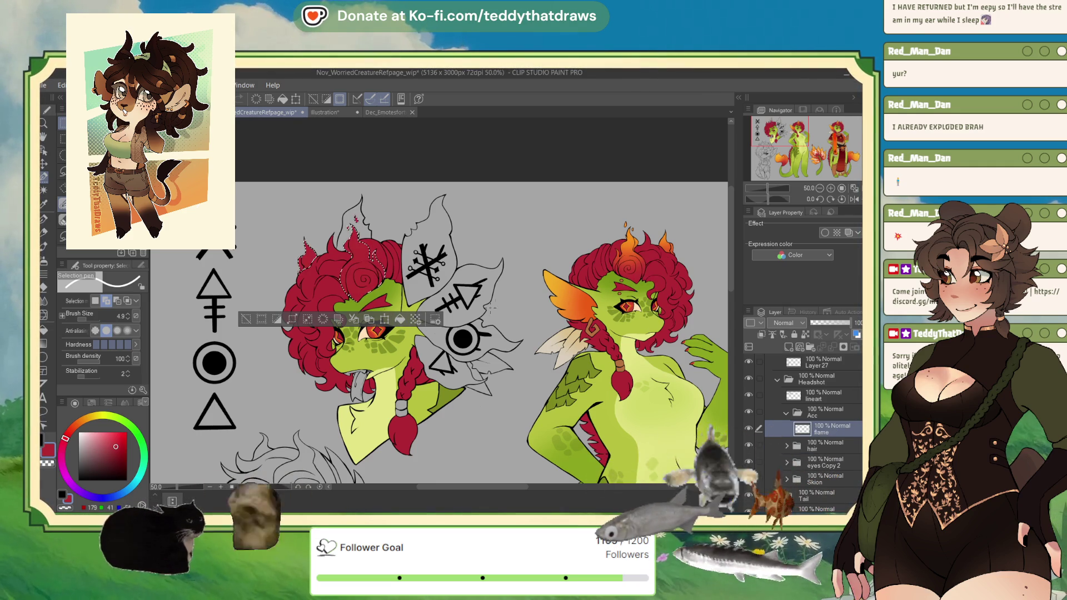
Airbrush the selected flames with orange sampled from the reference, deselect, and add a new layer above flame.
alt+click(628, 259)
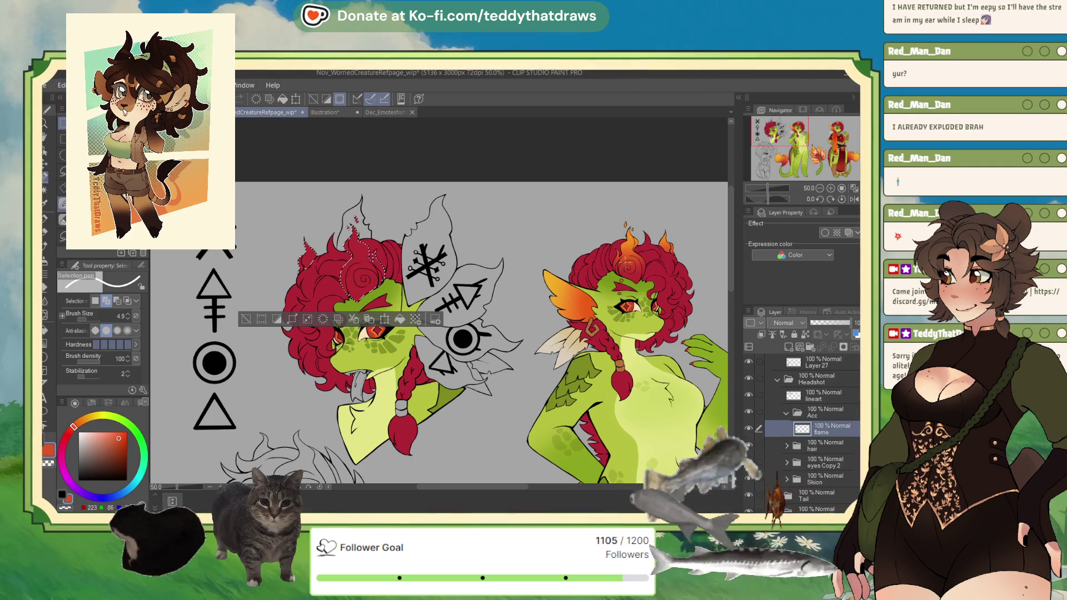
key(b)
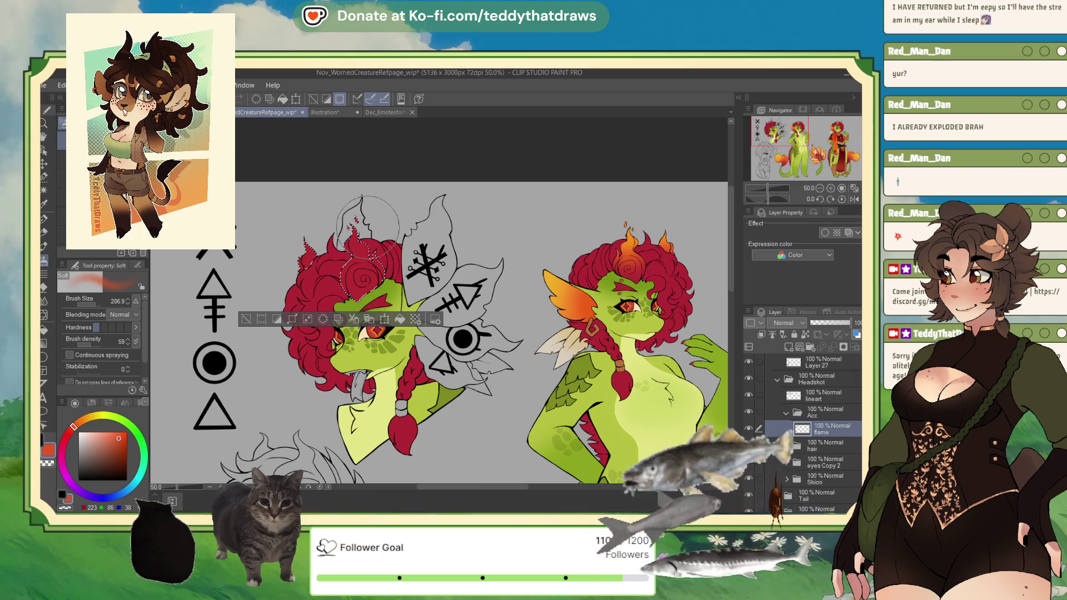
mouse_move(349, 238)
mouse_down()
mouse_move(309, 227)
mouse_move(371, 229)
mouse_up()
alt+click(629, 235)
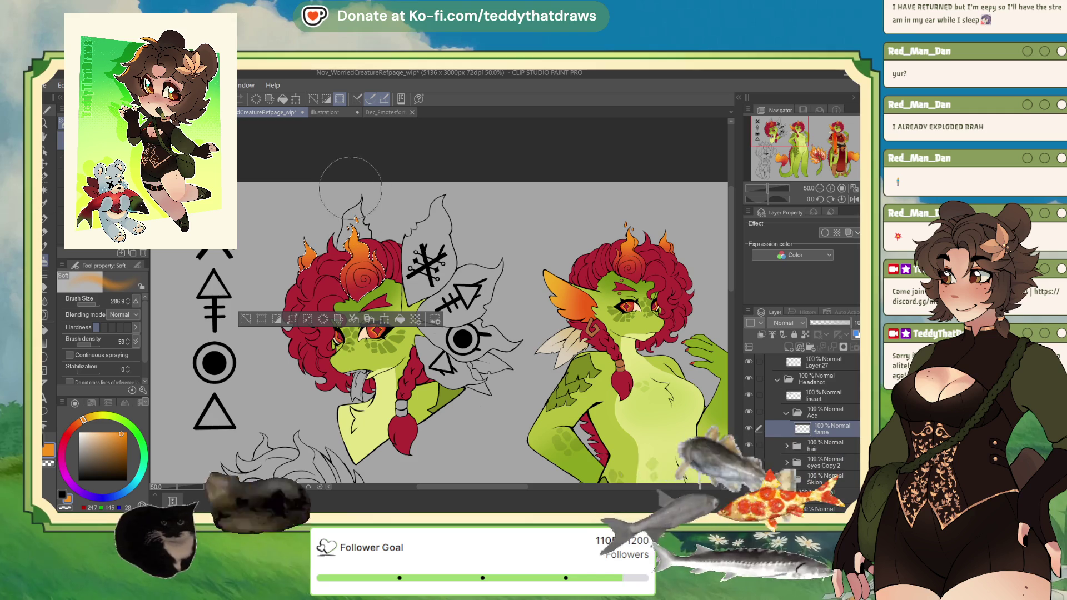
key(ctrl+d)
scroll(349, 265, up, 1)
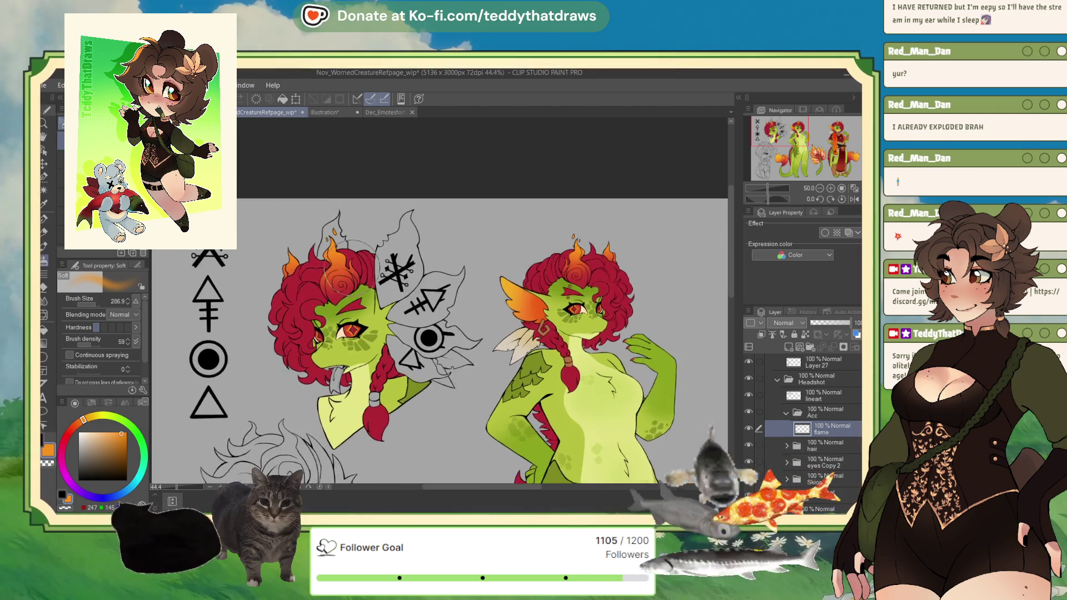
click(789, 347)
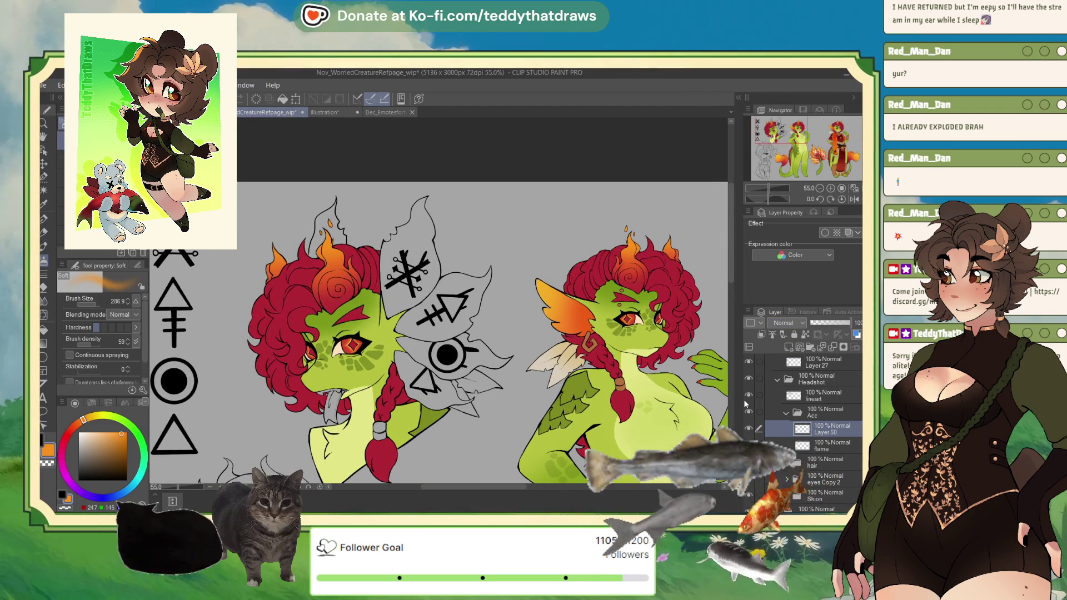
double_click(825, 432)
Name the layer 'ears' and select the top ear, painting its rune into the selection.
text(ears)
key(Return)
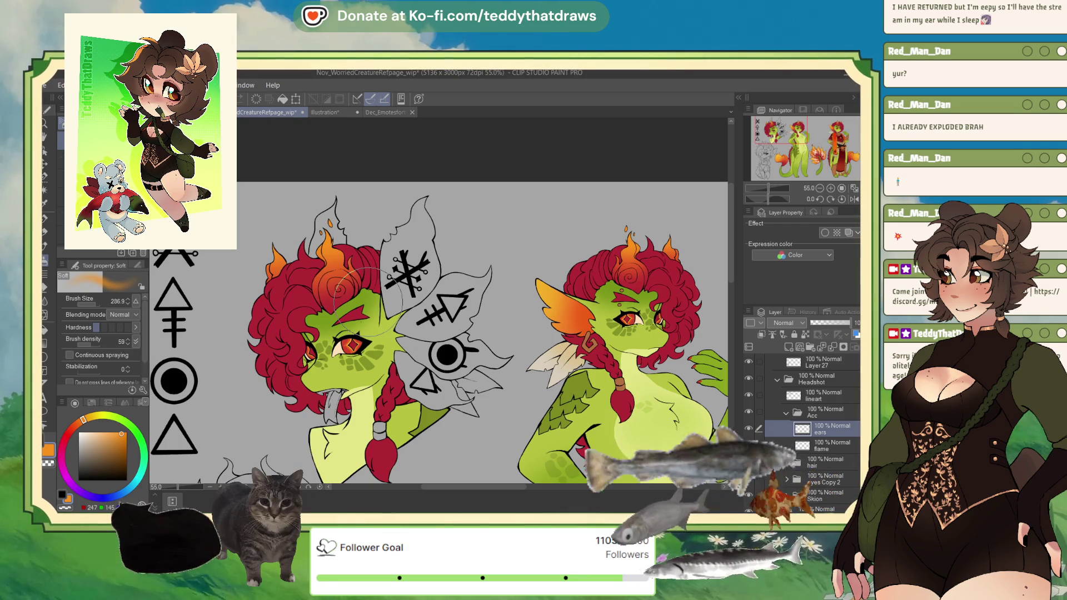
click(45, 191)
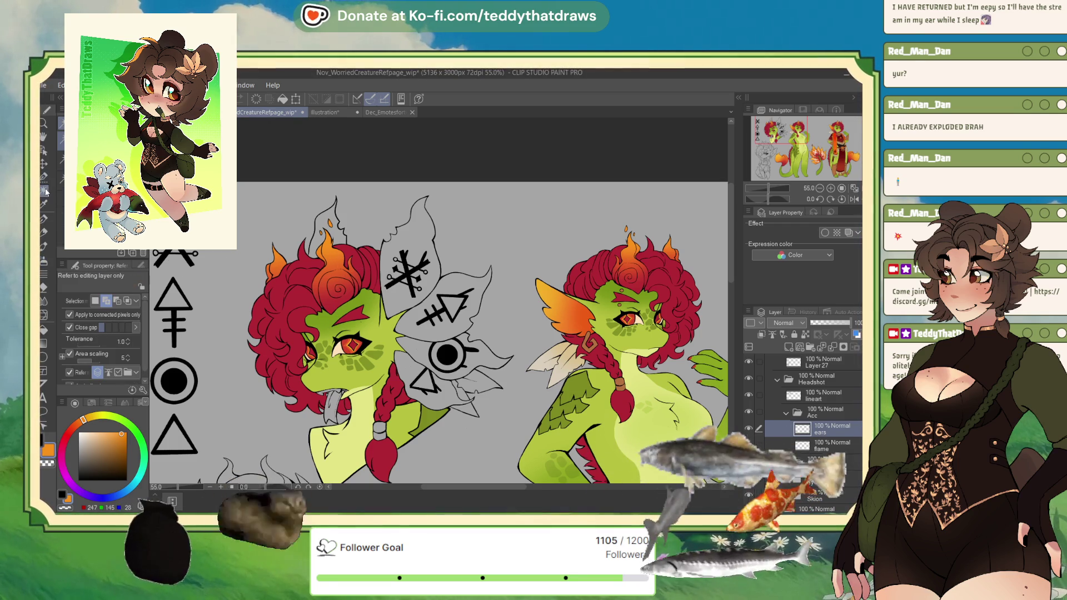
click(420, 246)
scroll(411, 206, up, 2)
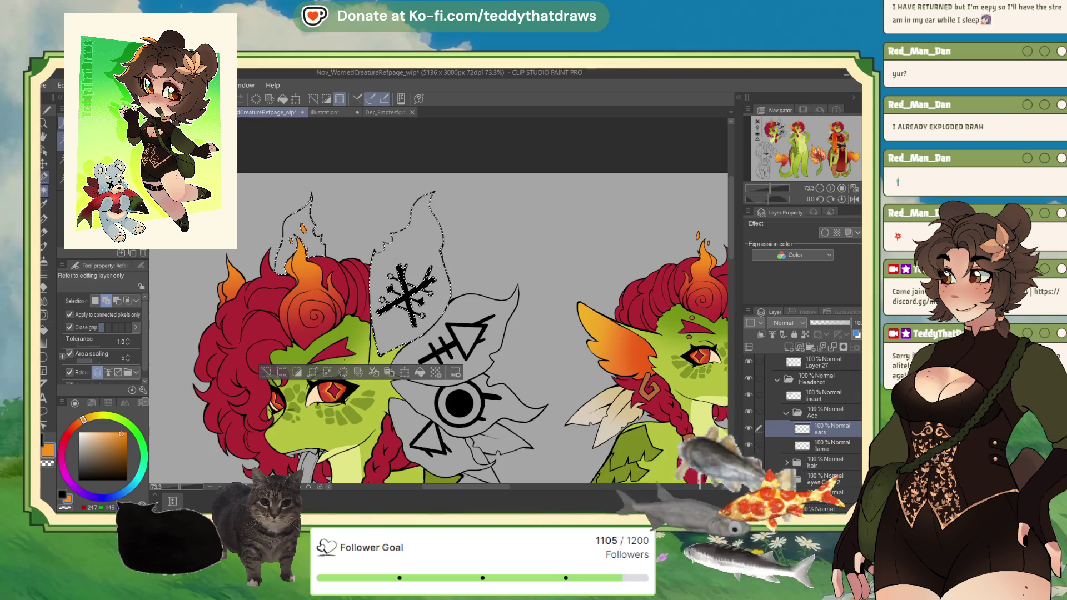
key(m)
drag(88, 318, 100, 319)
mouse_move(402, 259)
mouse_down()
mouse_move(380, 314)
mouse_move(426, 264)
mouse_up()
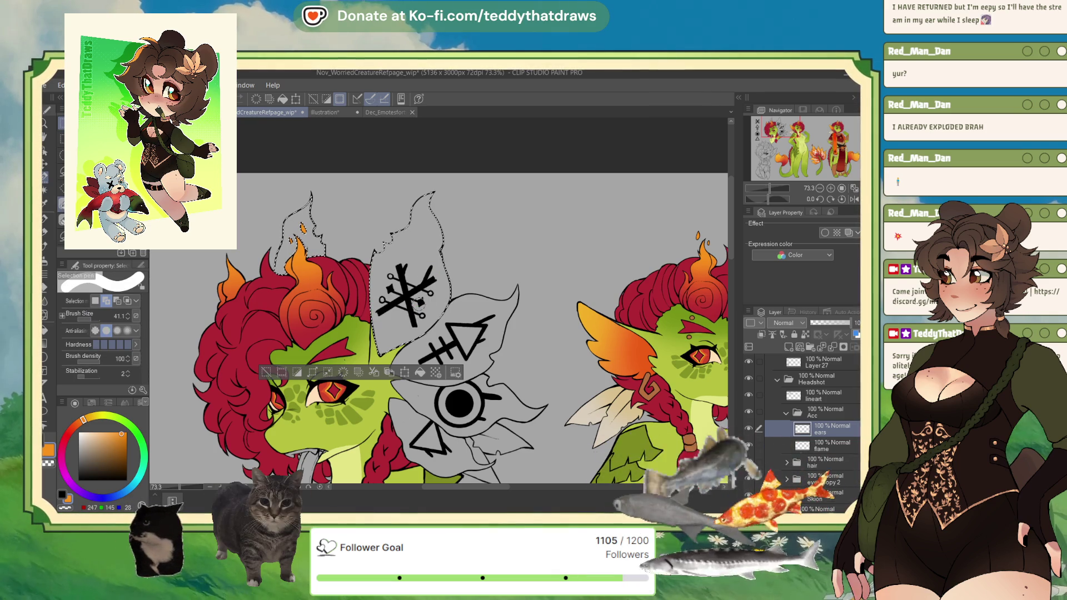
Add the second ear, eye-rune circle, lower ear, and the eye and arrow runes to the selection.
click(46, 192)
click(478, 303)
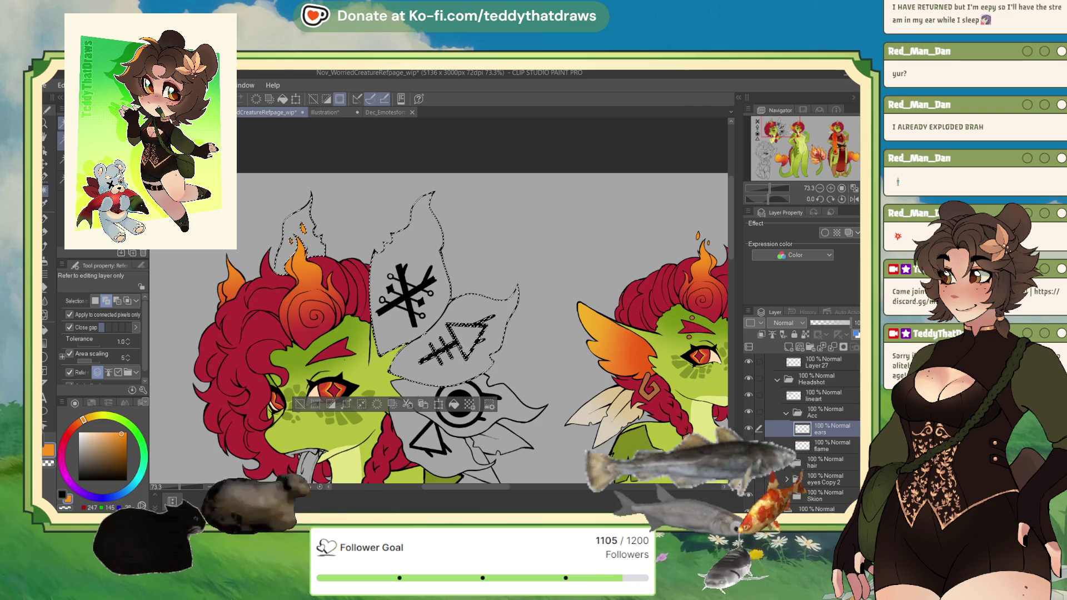
click(477, 414)
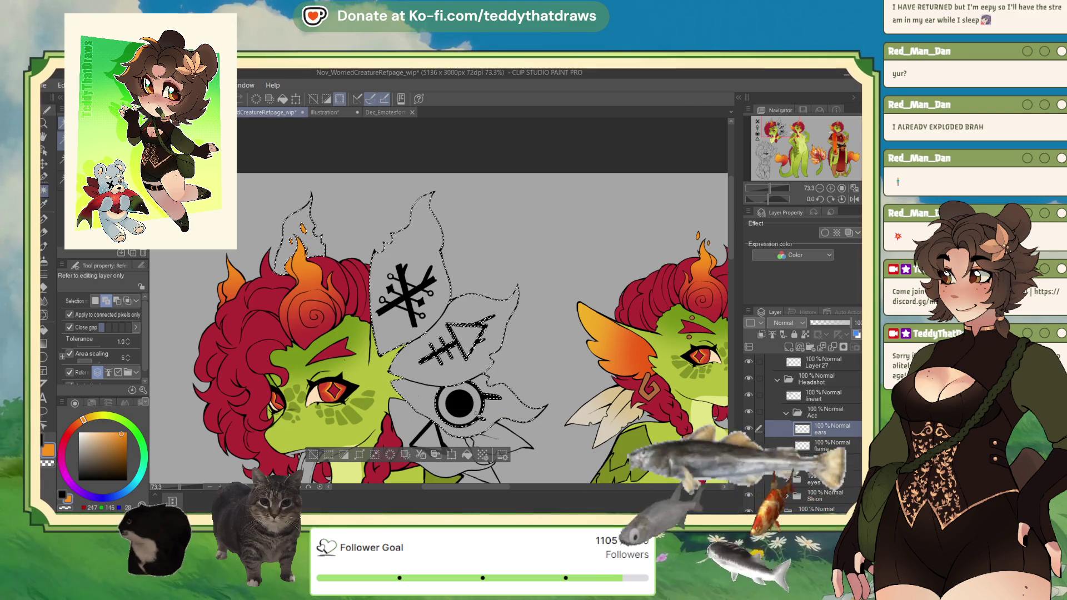
click(415, 423)
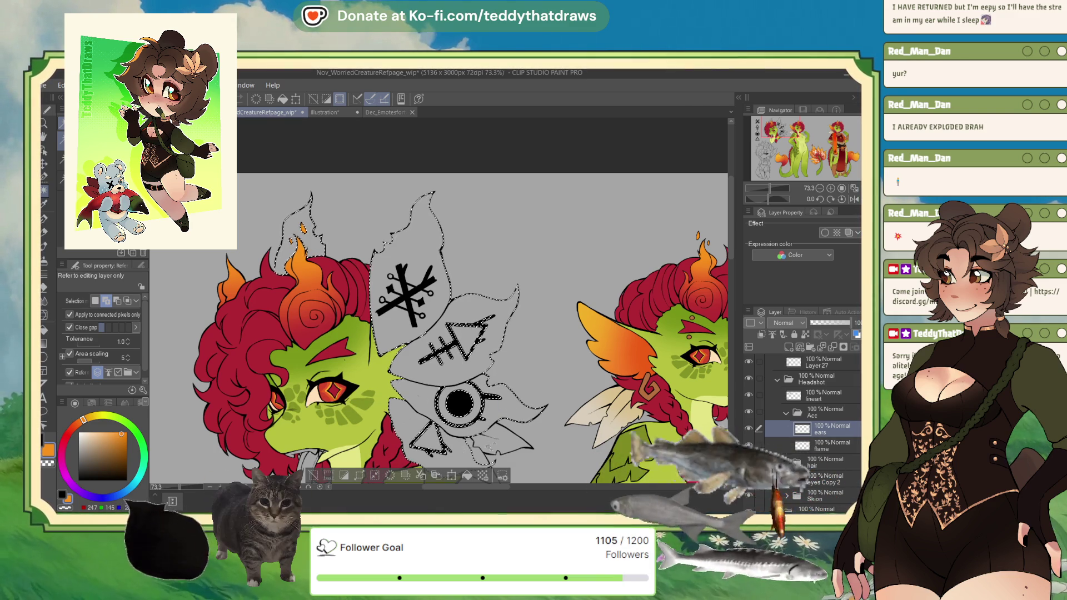
drag(795, 143, 786, 135)
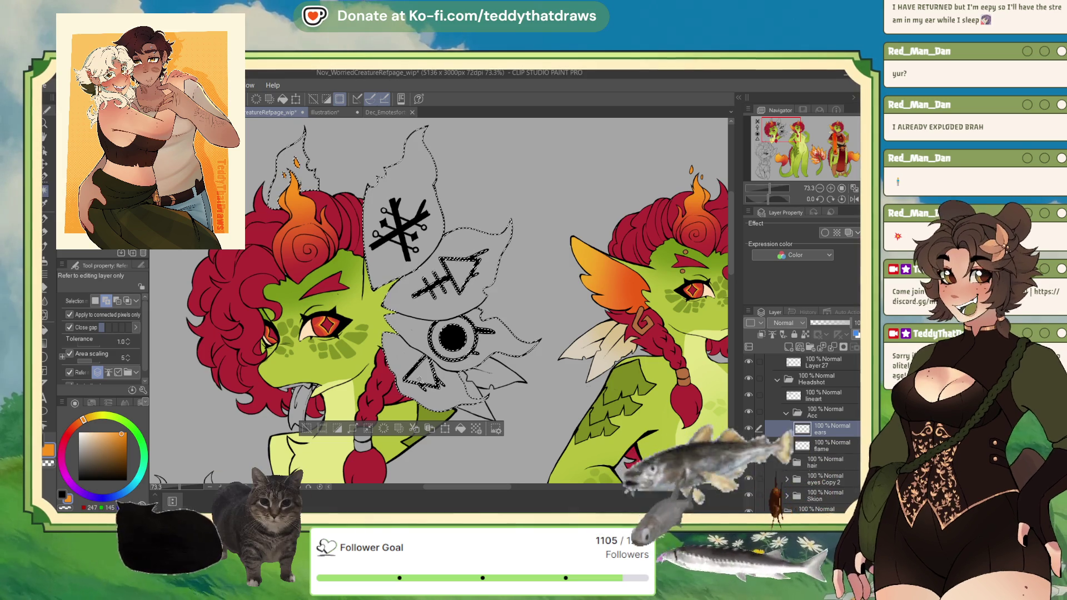
click(45, 178)
drag(437, 333, 470, 342)
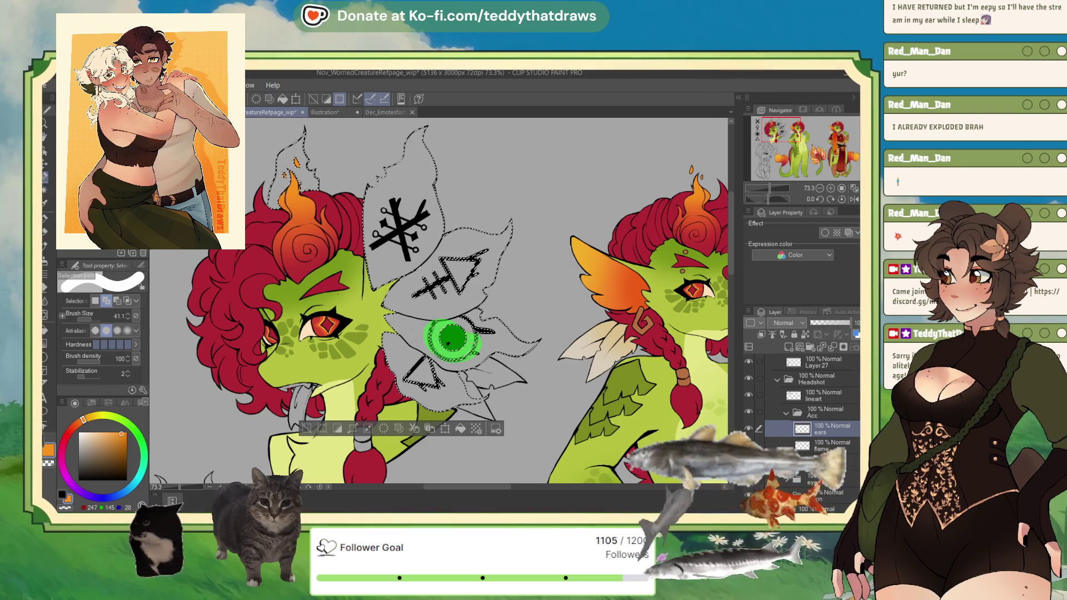
drag(481, 259, 414, 298)
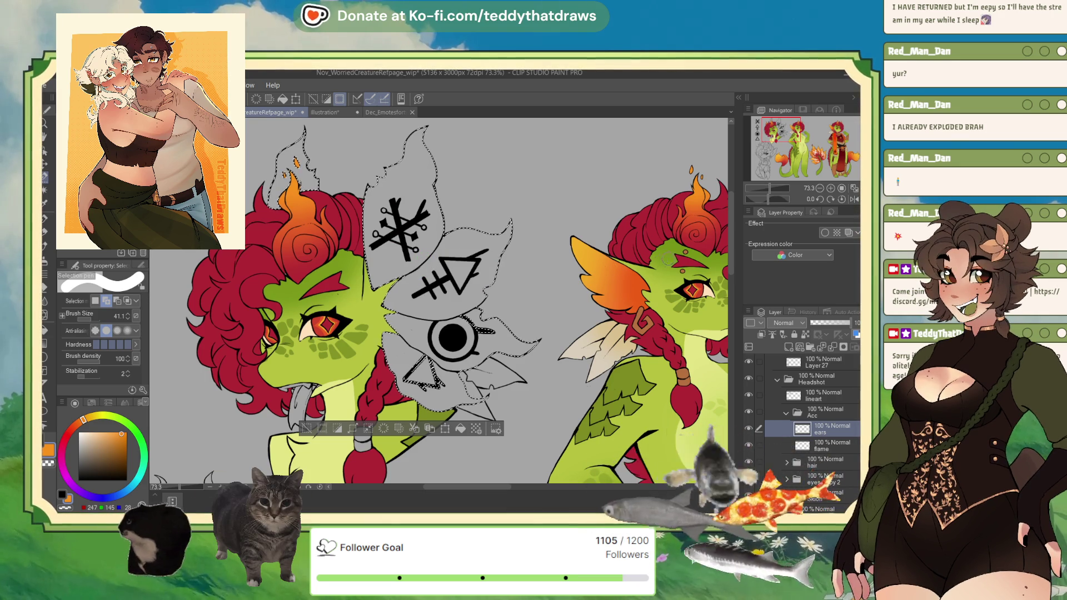
scroll(558, 237, down, 1)
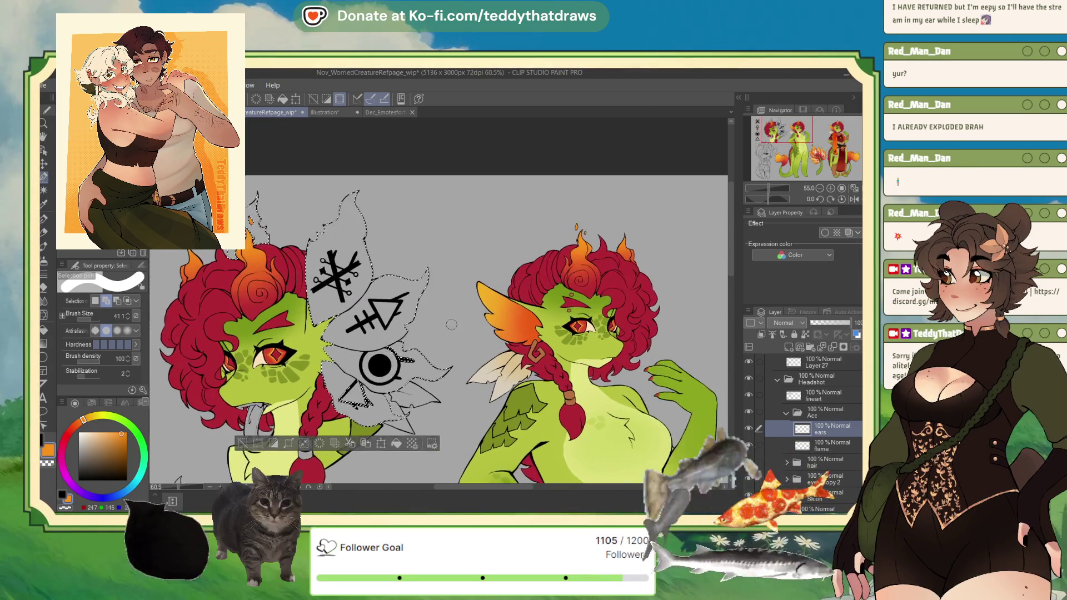
Fill the ears with sampled orange, airbrush a red-orange gradient toward their edges, then deselect.
alt+click(491, 285)
drag(491, 284, 500, 294)
click(384, 454)
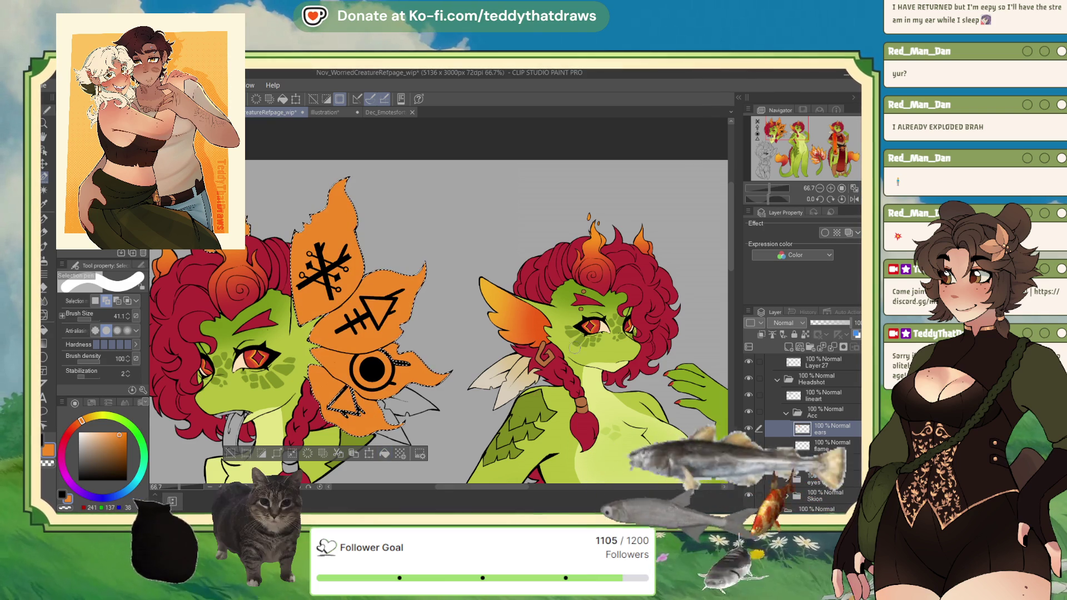
alt+click(486, 286)
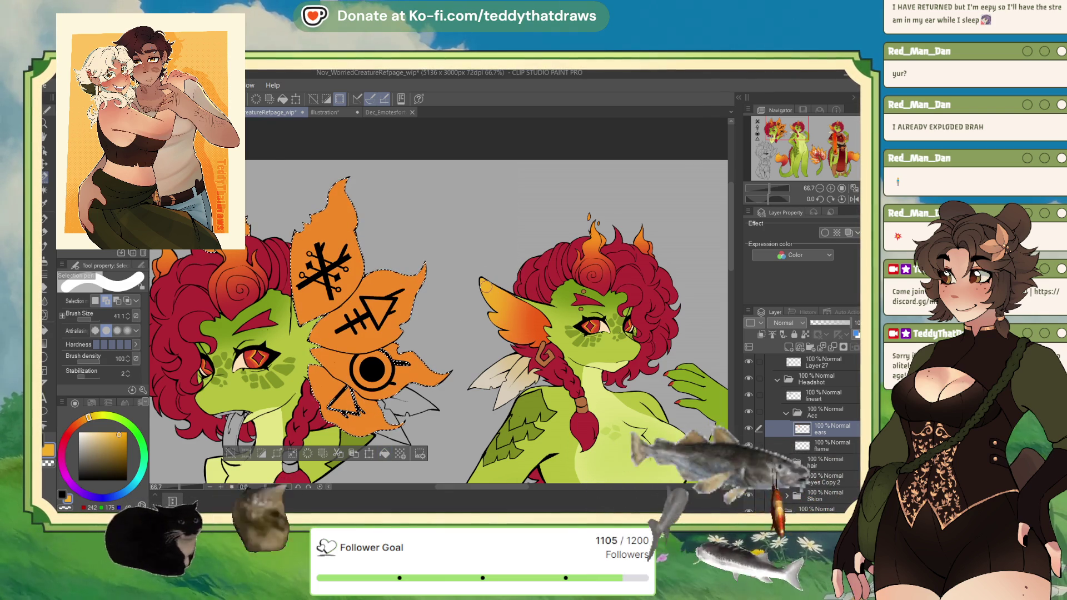
key(b)
drag(97, 303, 105, 303)
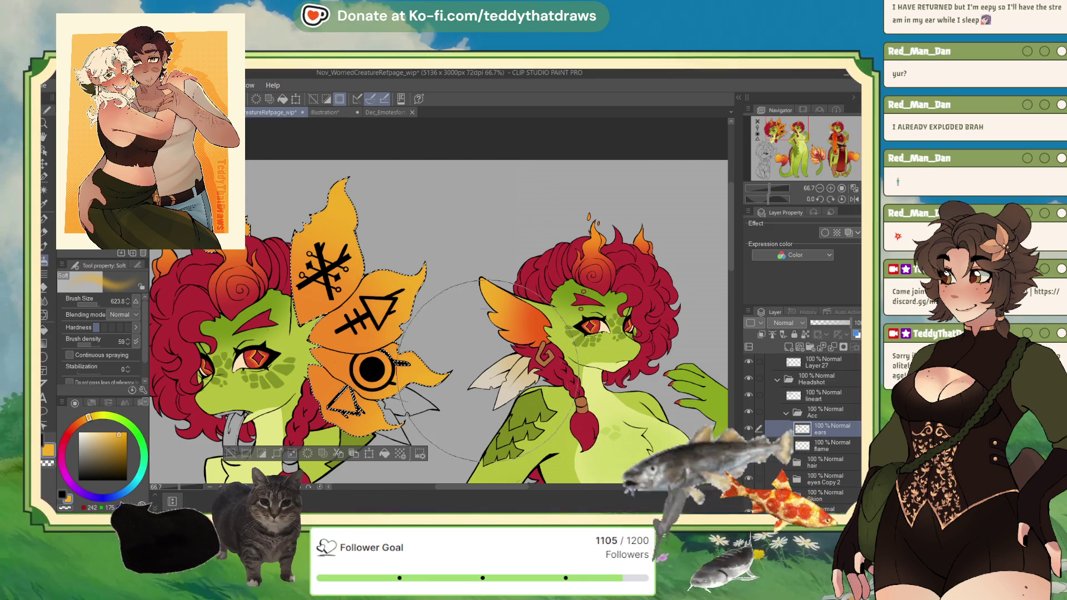
alt+click(550, 317)
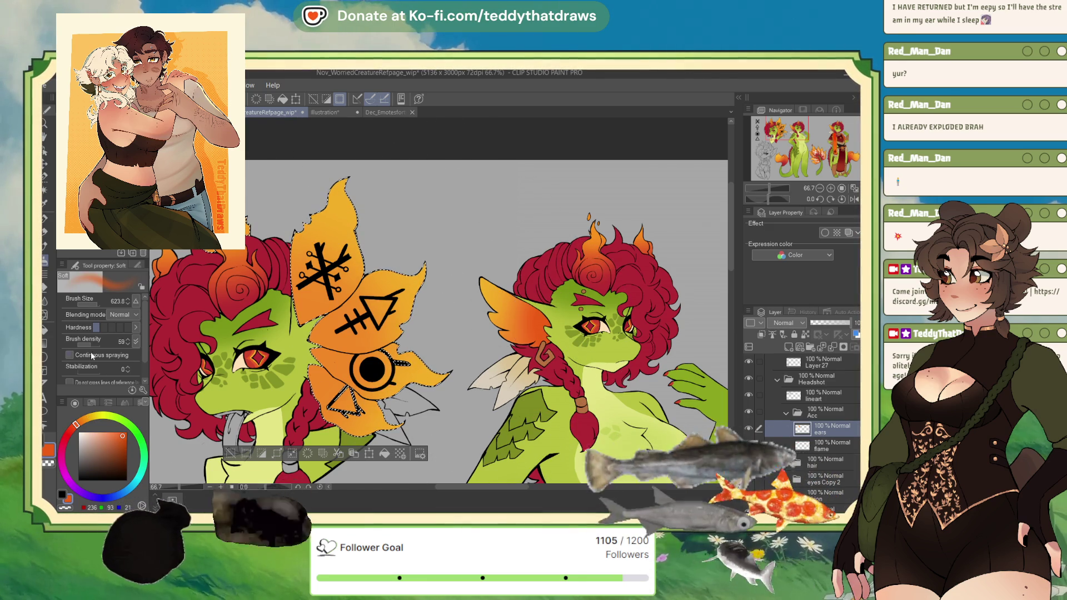
click(94, 301)
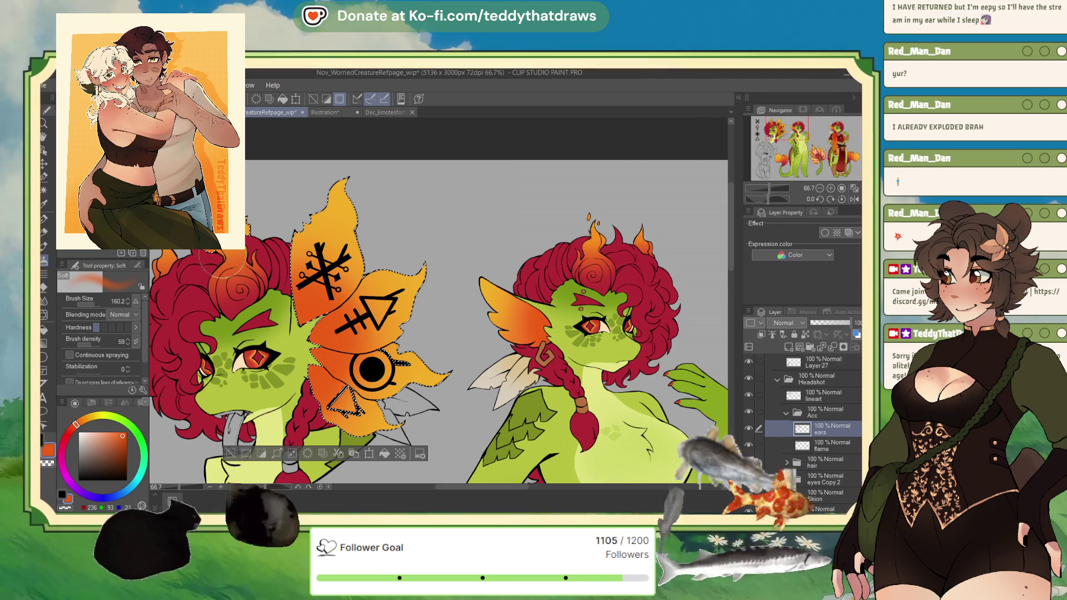
key(ctrl+d)
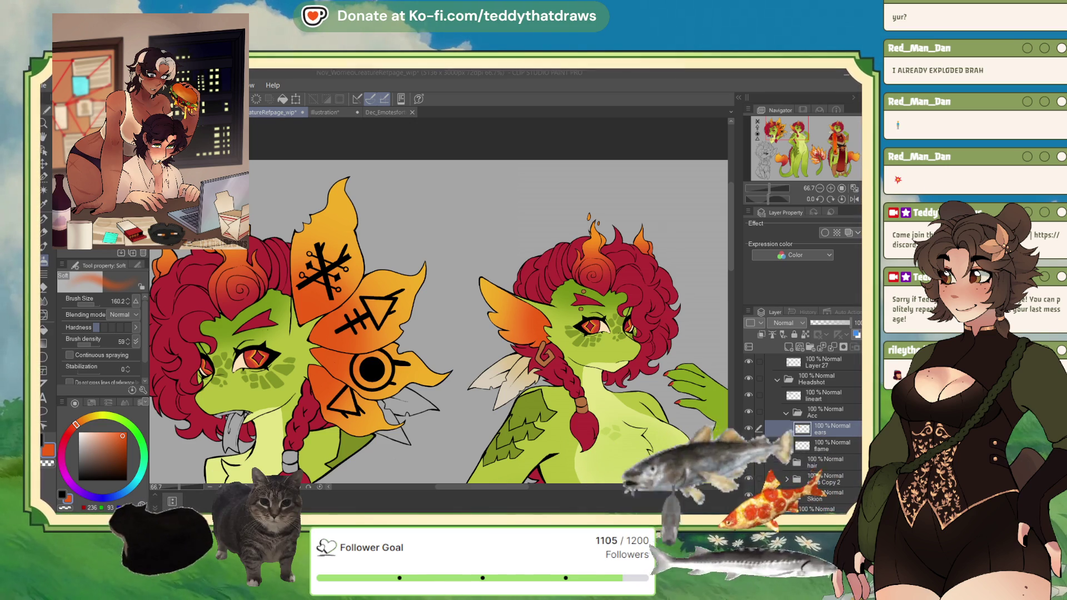
scroll(439, 322, down, 3)
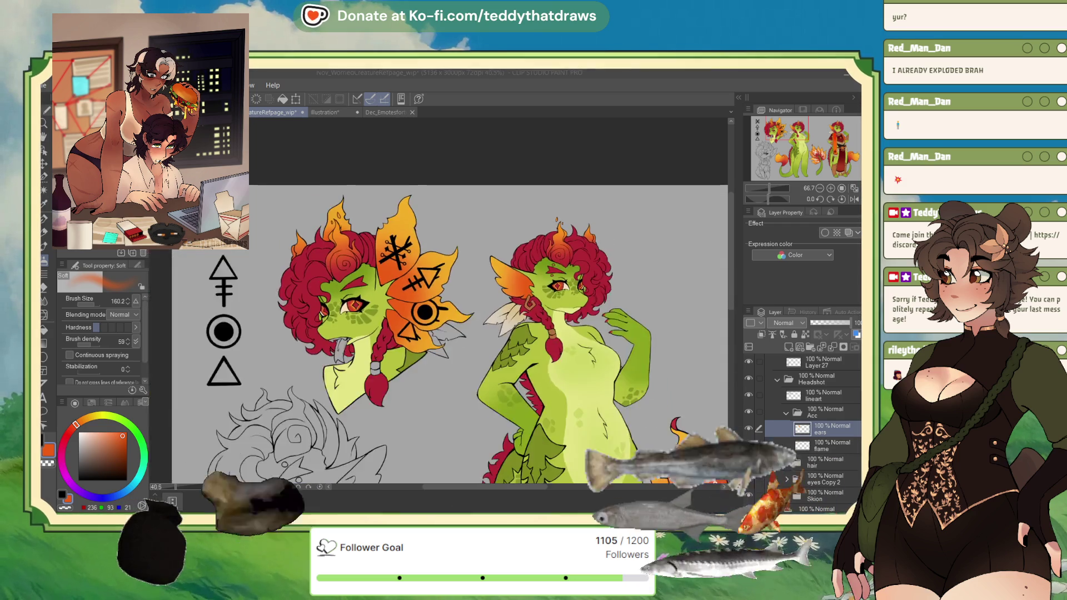
scroll(389, 323, up, 3)
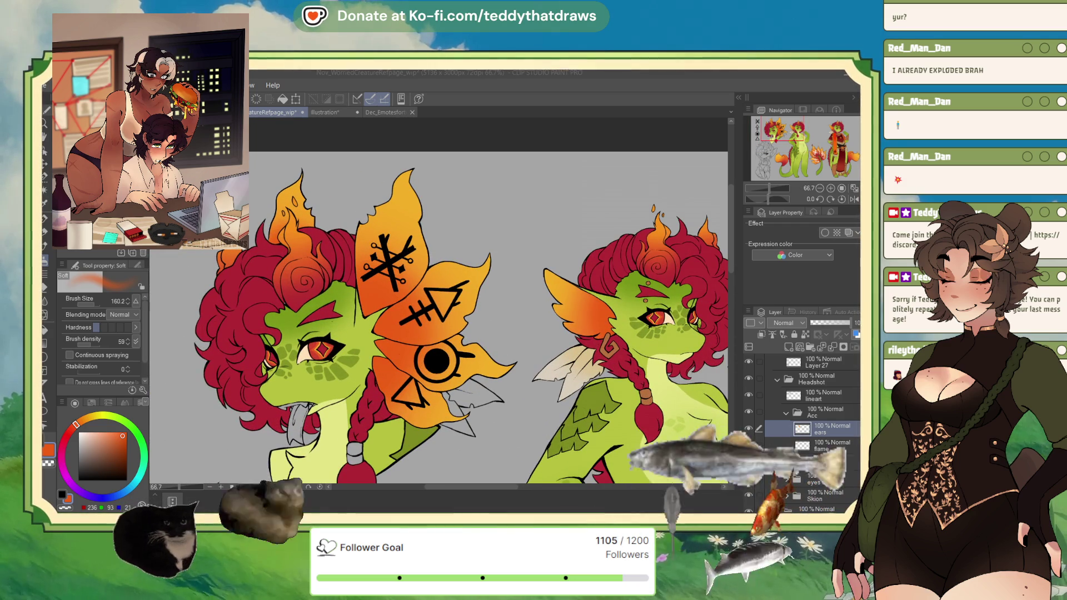
click(820, 395)
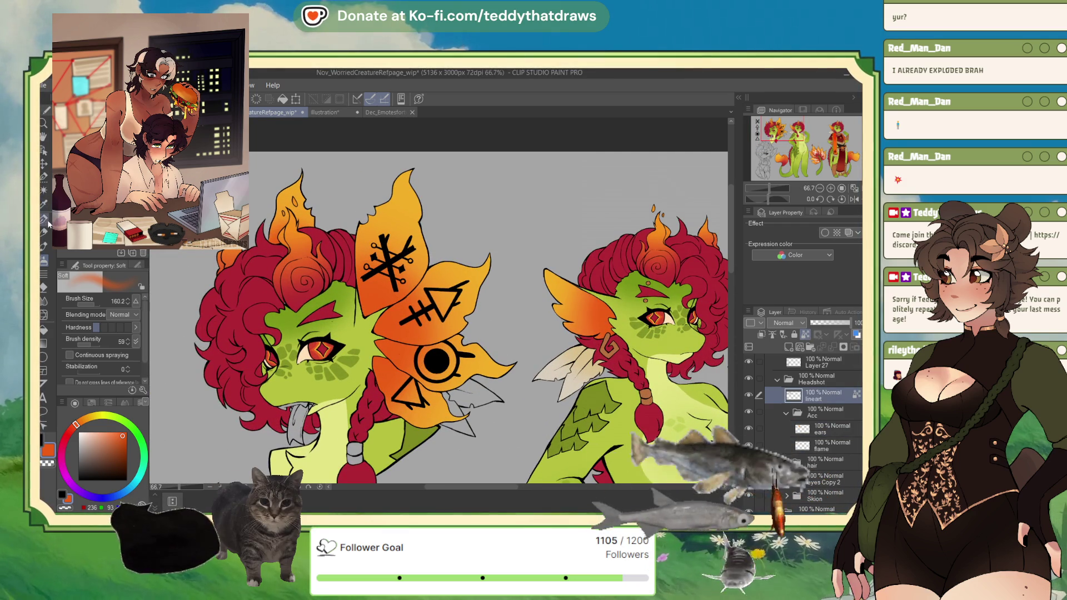
Paint the top and middle ear runes white with a hard pen.
key(p)
drag(96, 308, 105, 302)
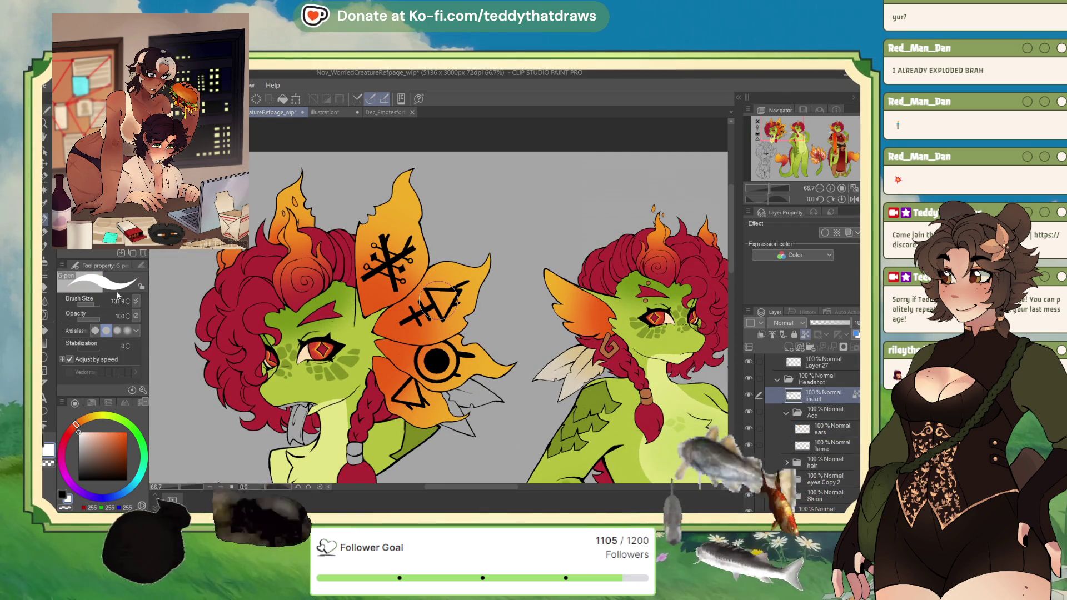
mouse_move(400, 268)
mouse_down()
mouse_move(383, 253)
mouse_move(368, 271)
mouse_move(396, 255)
mouse_up()
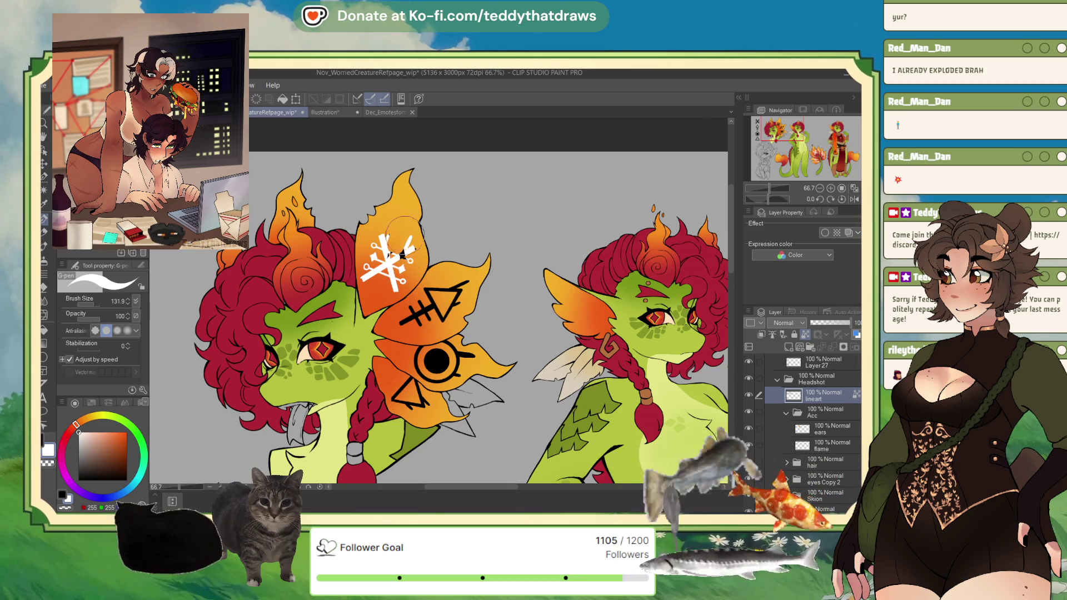
mouse_move(439, 283)
mouse_down()
mouse_move(397, 322)
mouse_move(442, 308)
mouse_move(456, 289)
mouse_up()
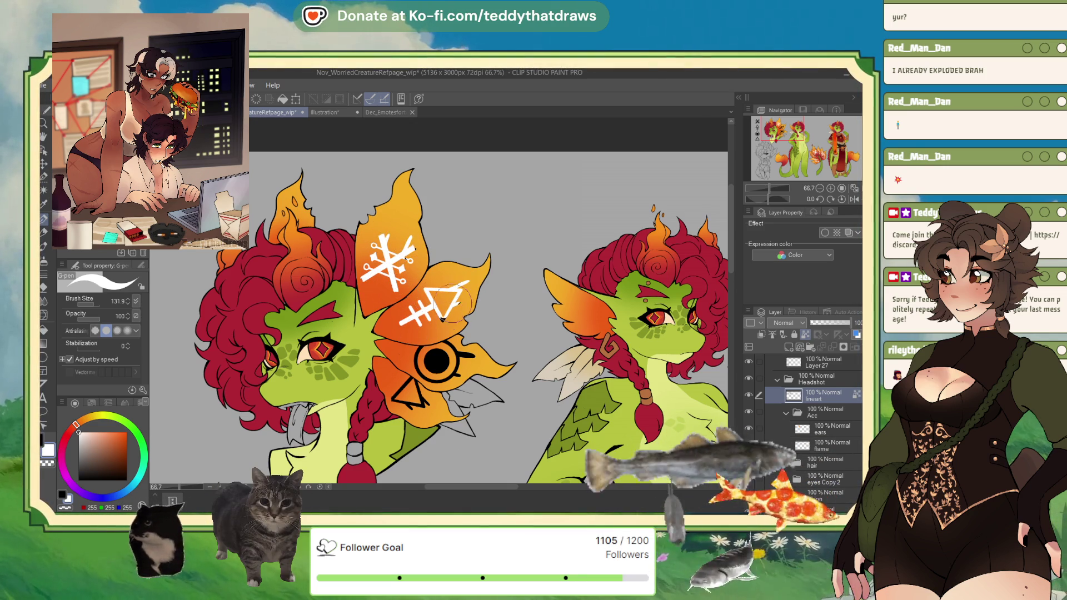
scroll(438, 409, up, 1)
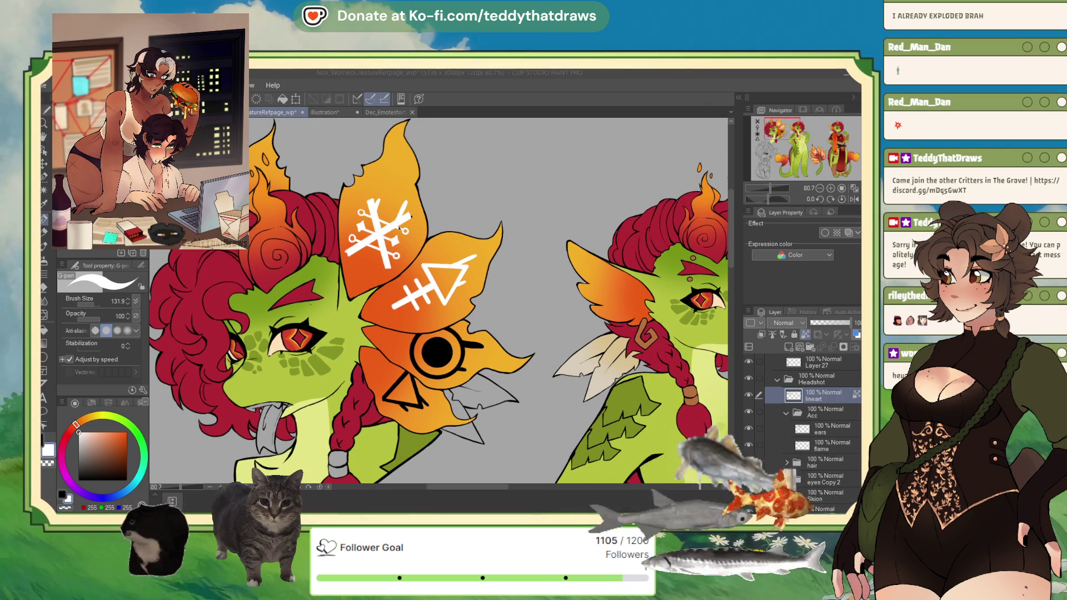
scroll(403, 228, up, 2)
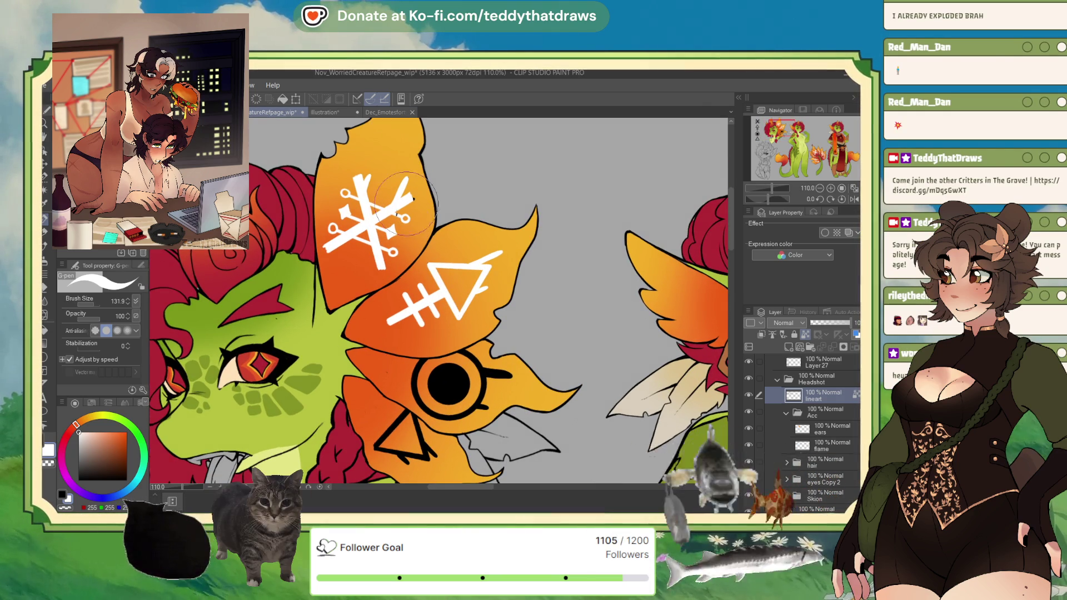
click(93, 307)
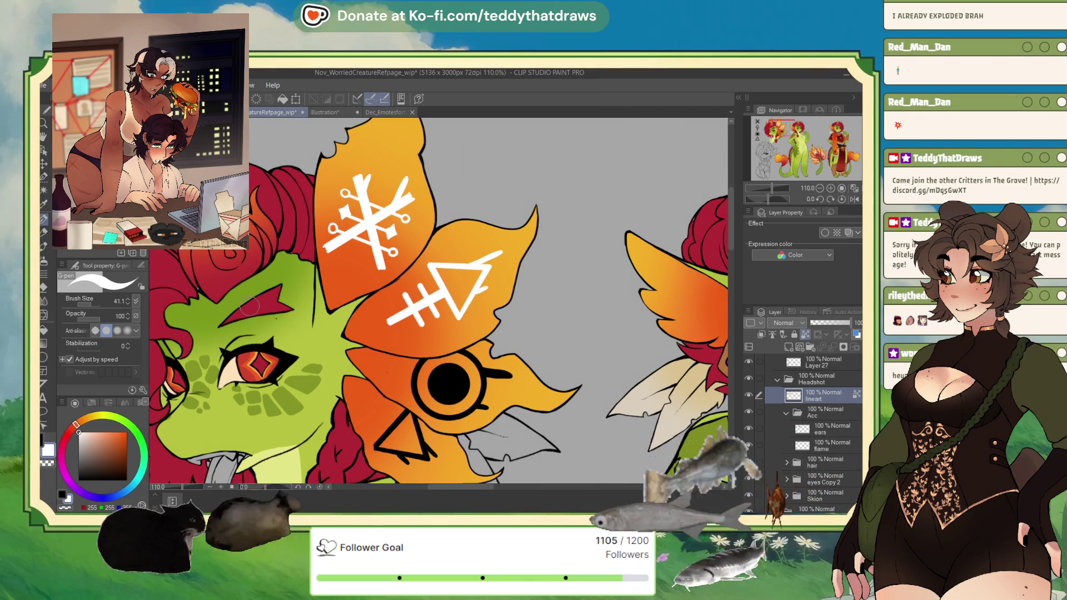
With the canvas rotated, paint the eye rune and triangle rune white.
drag(768, 199, 777, 198)
drag(784, 135, 736, 156)
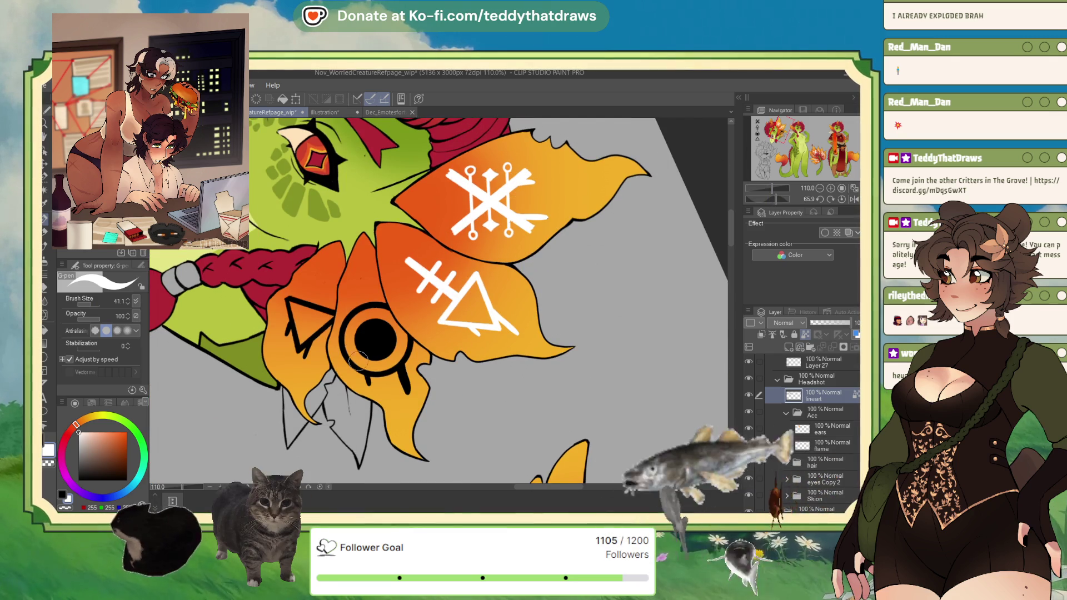
drag(347, 355, 356, 368)
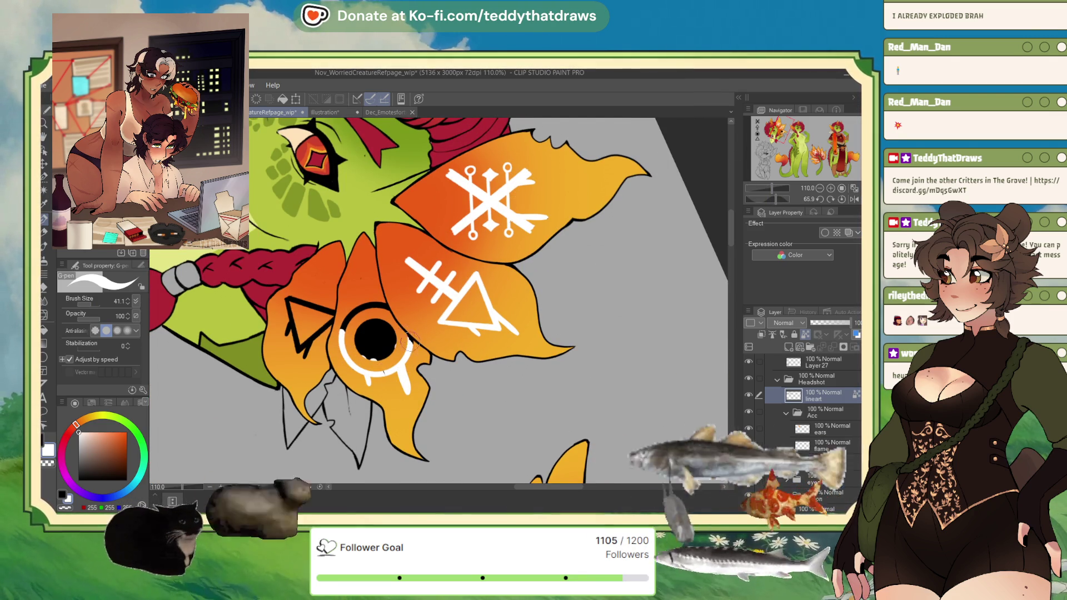
mouse_move(340, 332)
mouse_down()
mouse_move(364, 339)
mouse_move(369, 303)
mouse_up()
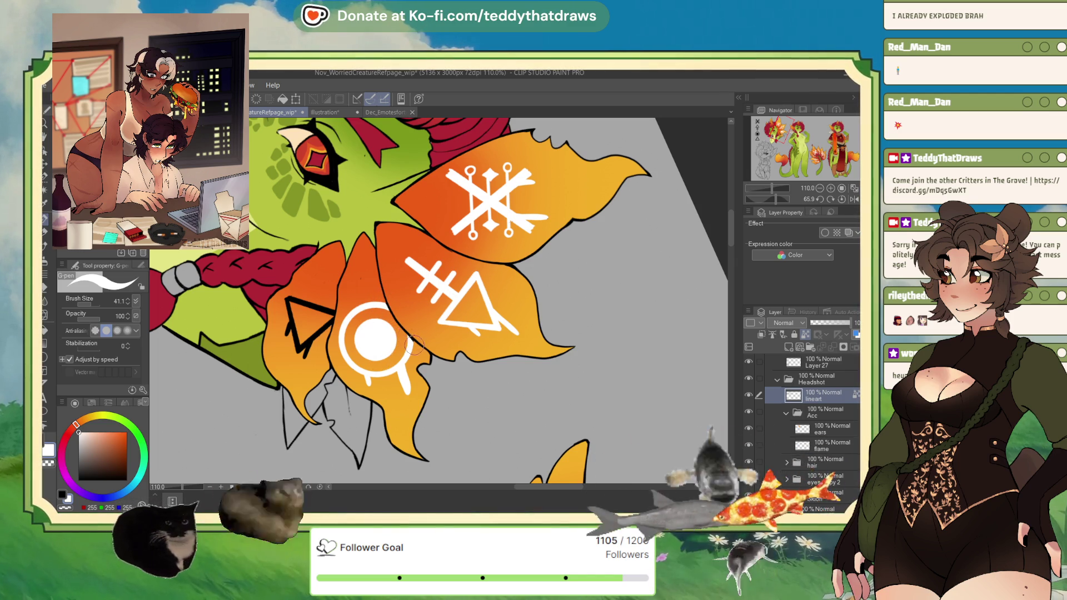
mouse_move(304, 300)
mouse_down()
mouse_move(311, 328)
mouse_move(289, 312)
mouse_move(294, 325)
mouse_up()
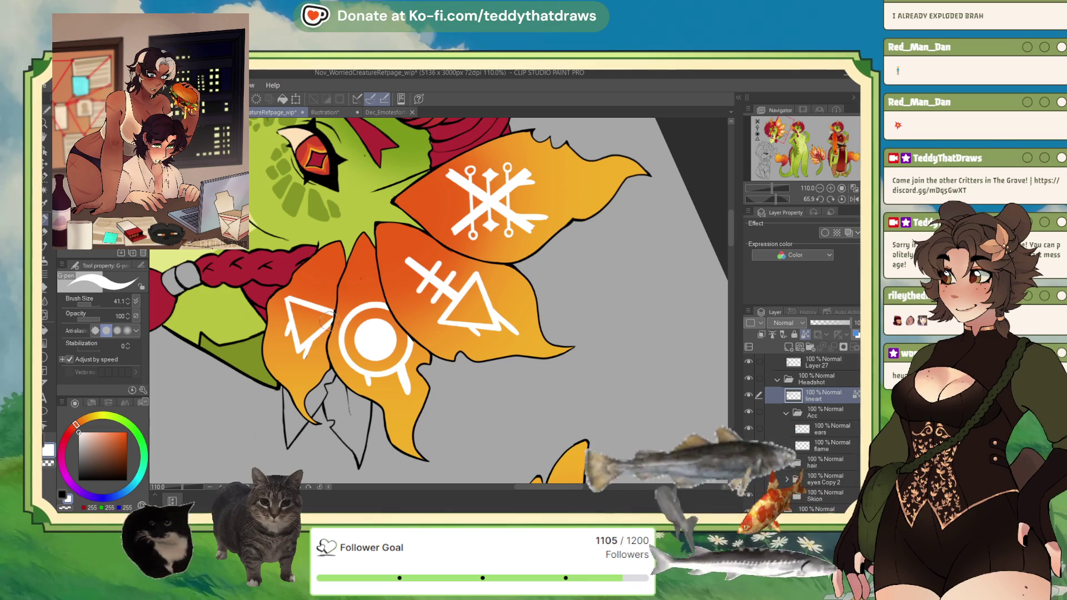
scroll(328, 322, down, 5)
scroll(334, 311, up, 2)
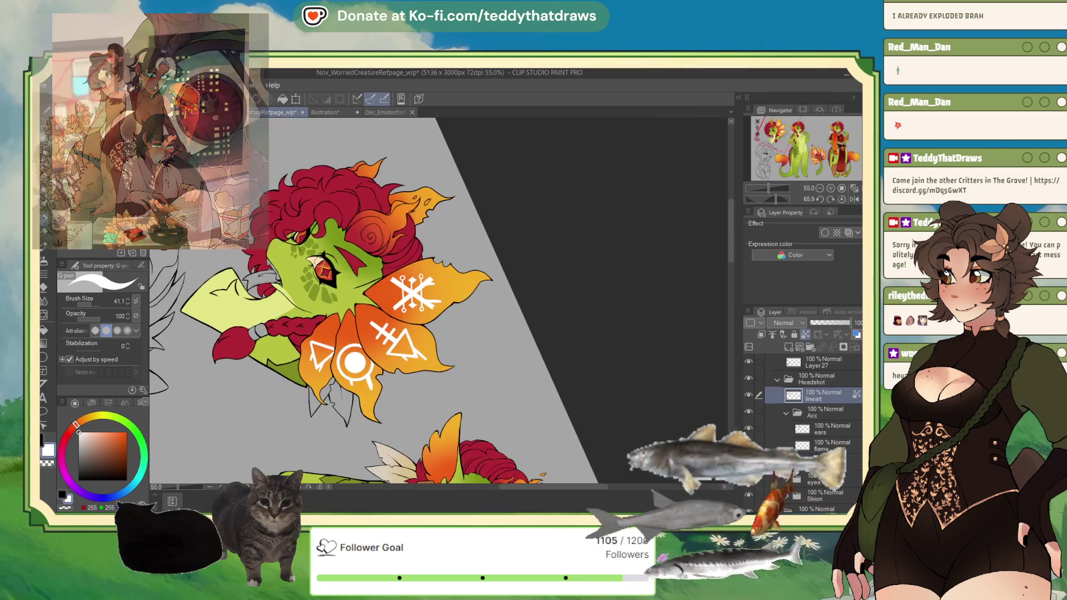
Reset the canvas rotation to upright and add a new layer in Acc for the teeth.
click(842, 199)
scroll(500, 334, down, 3)
scroll(294, 311, up, 1)
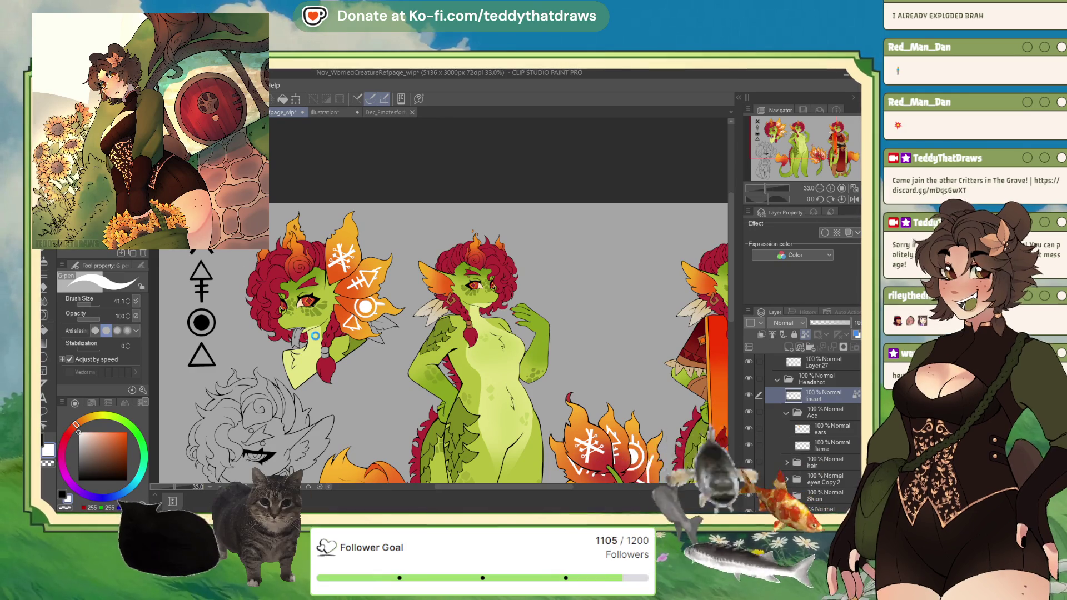
scroll(318, 340, up, 4)
scroll(294, 331, up, 3)
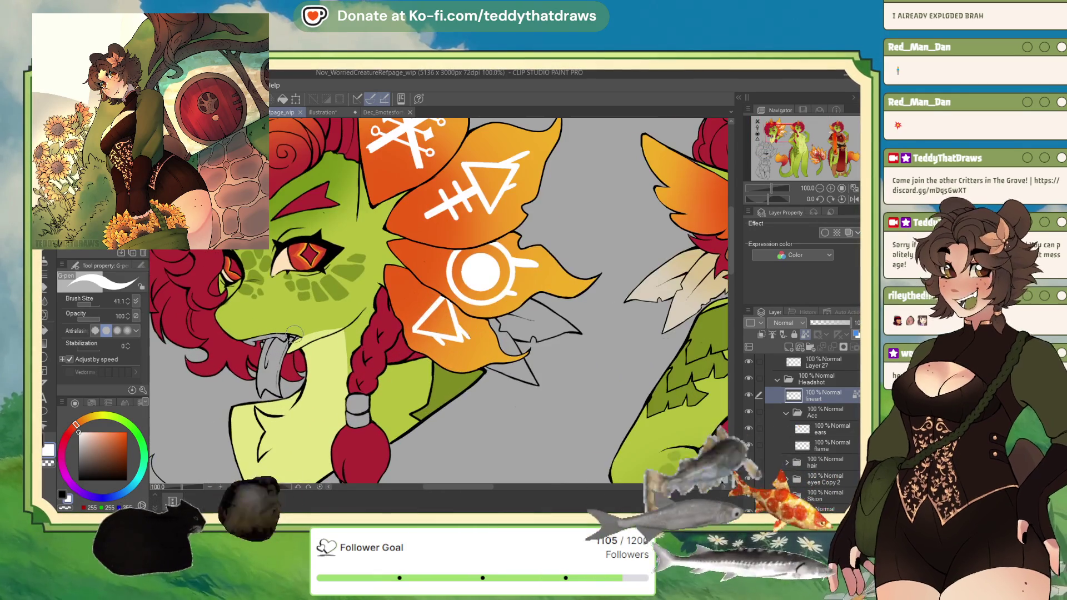
click(788, 347)
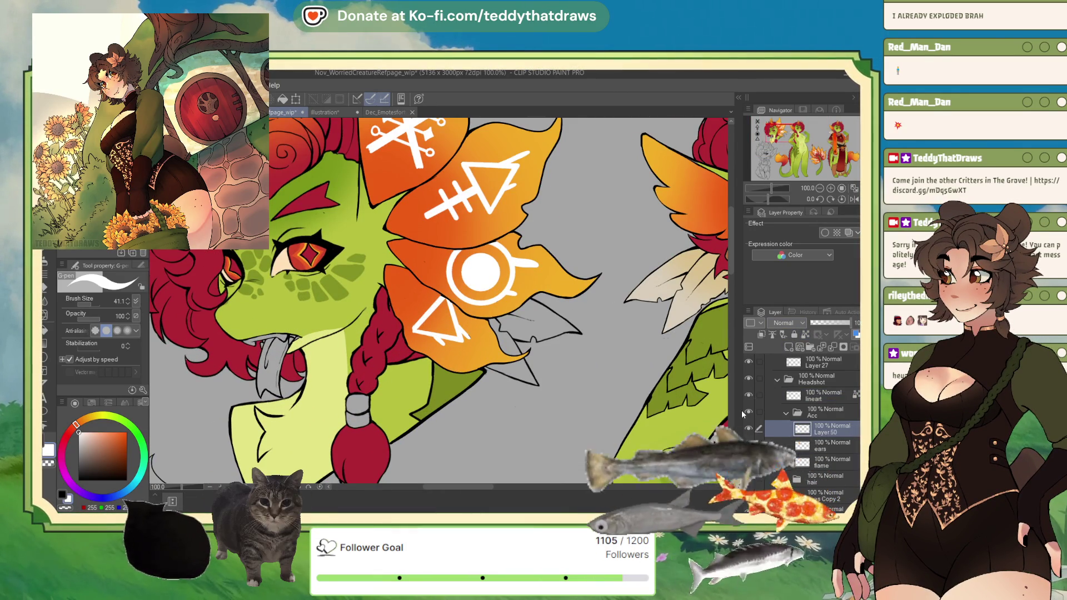
Rename the new layer 'teef' and fill the creature's teeth white, then deselect.
double_click(829, 432)
text(teef)
key(Return)
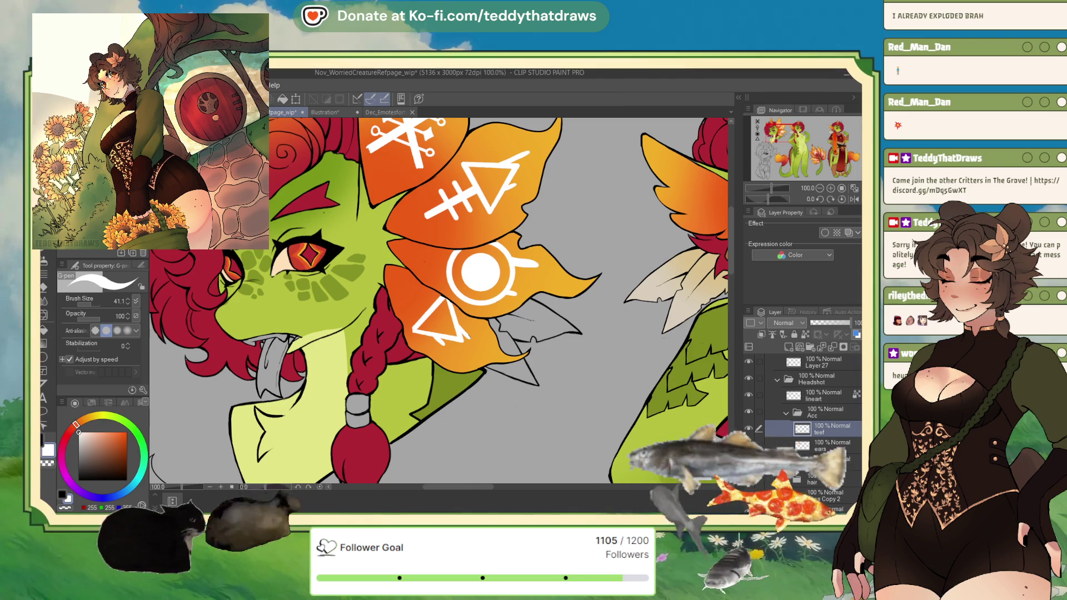
key(g)
scroll(273, 344, up, 3)
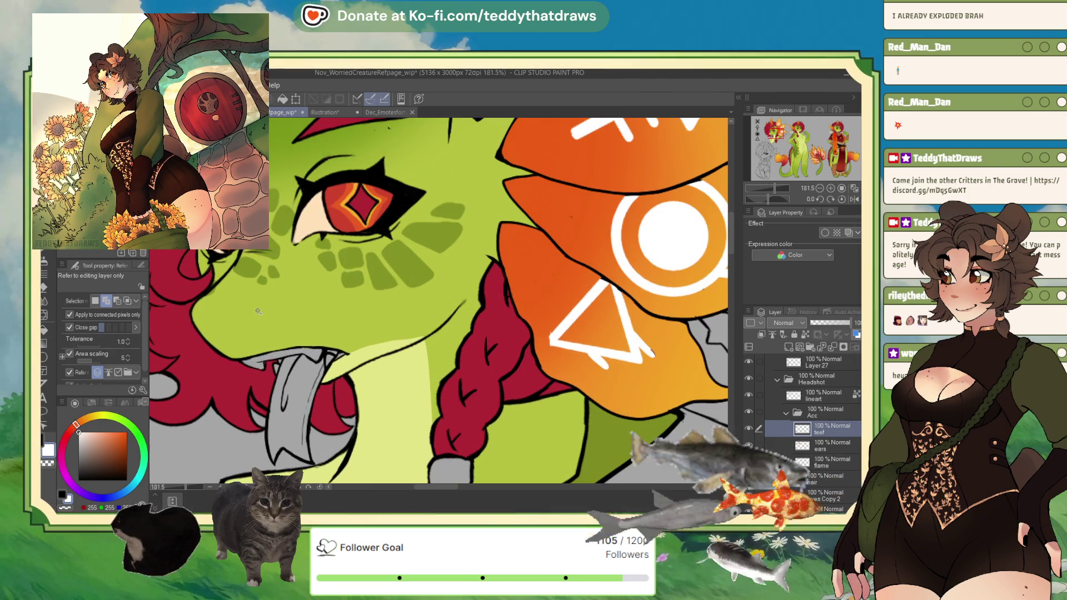
click(314, 353)
click(267, 366)
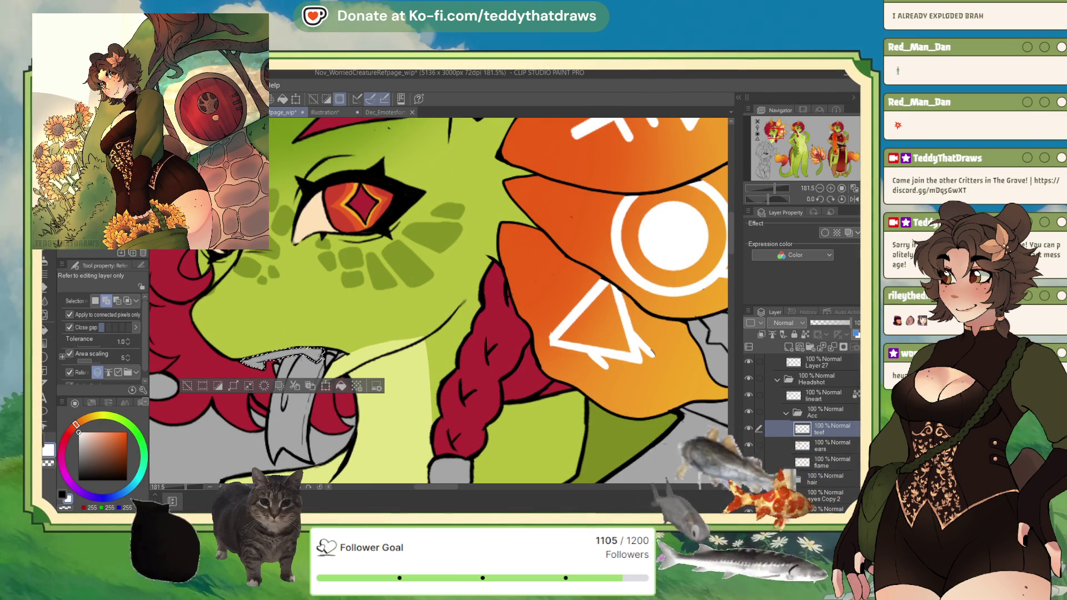
click(288, 372)
click(345, 392)
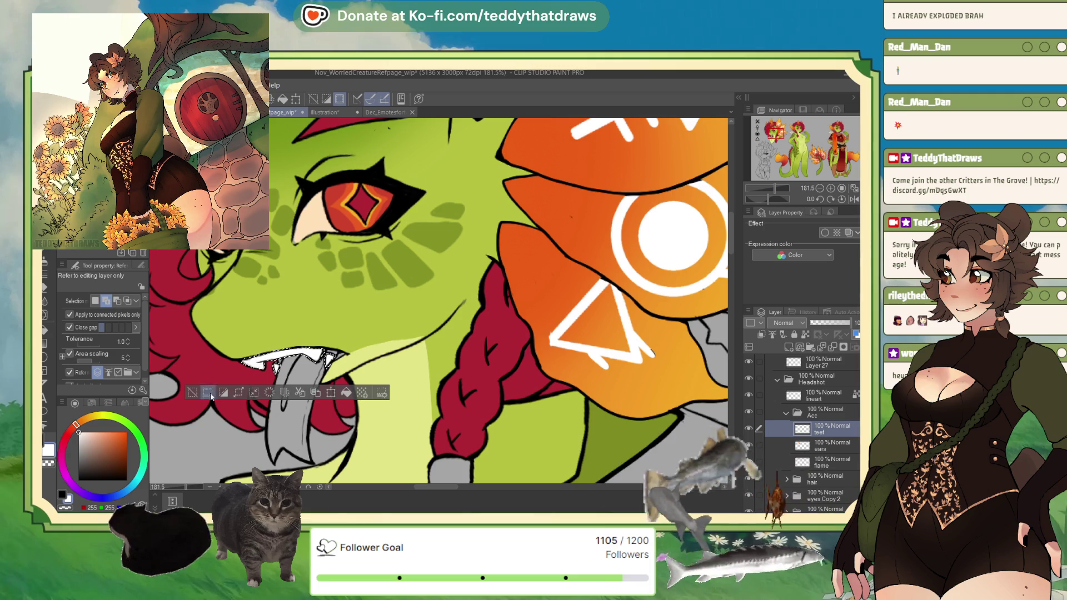
key(ctrl+d)
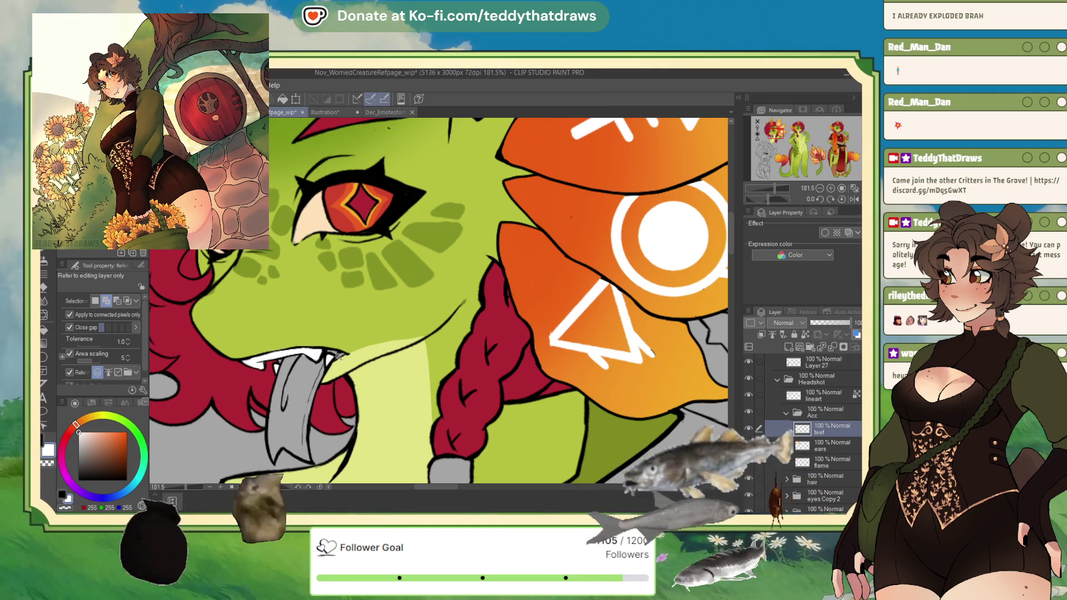
Select the grey tongue shape, set the selection brush to 8.7, and choose a dark navy colour.
click(340, 359)
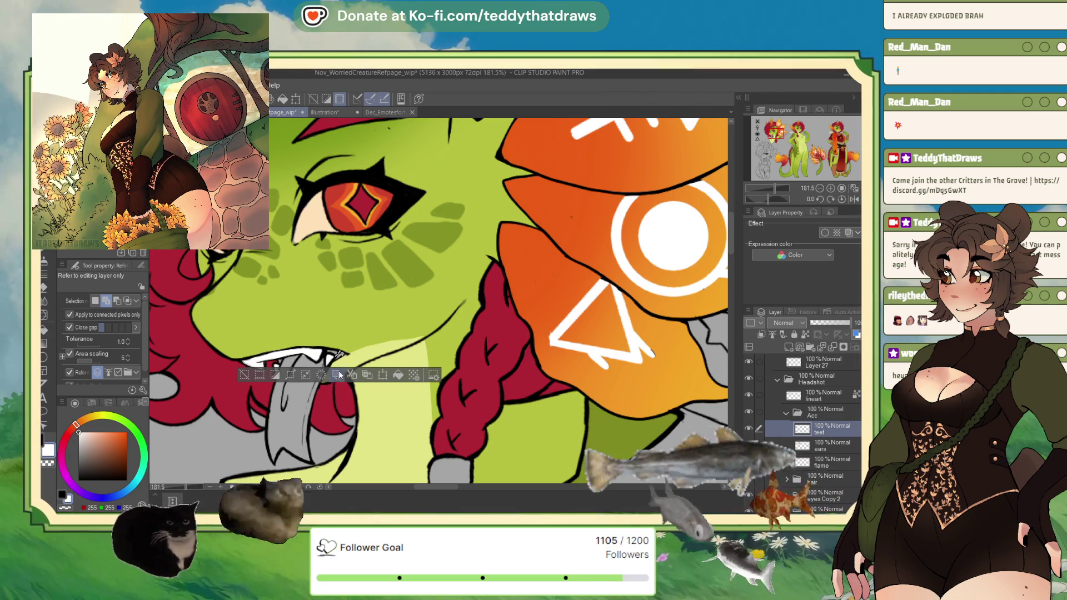
click(288, 408)
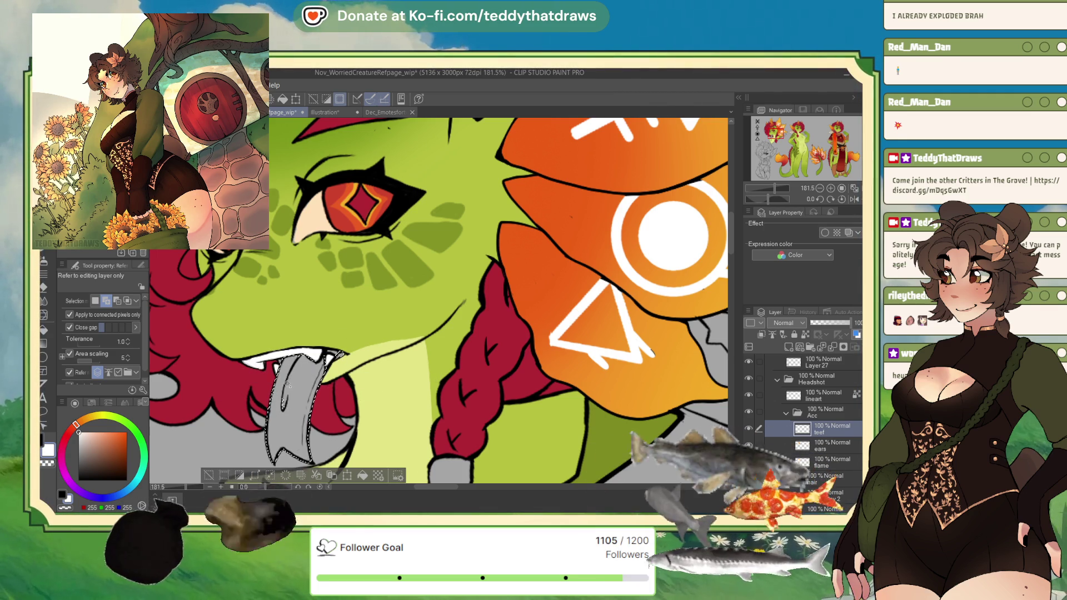
key(m)
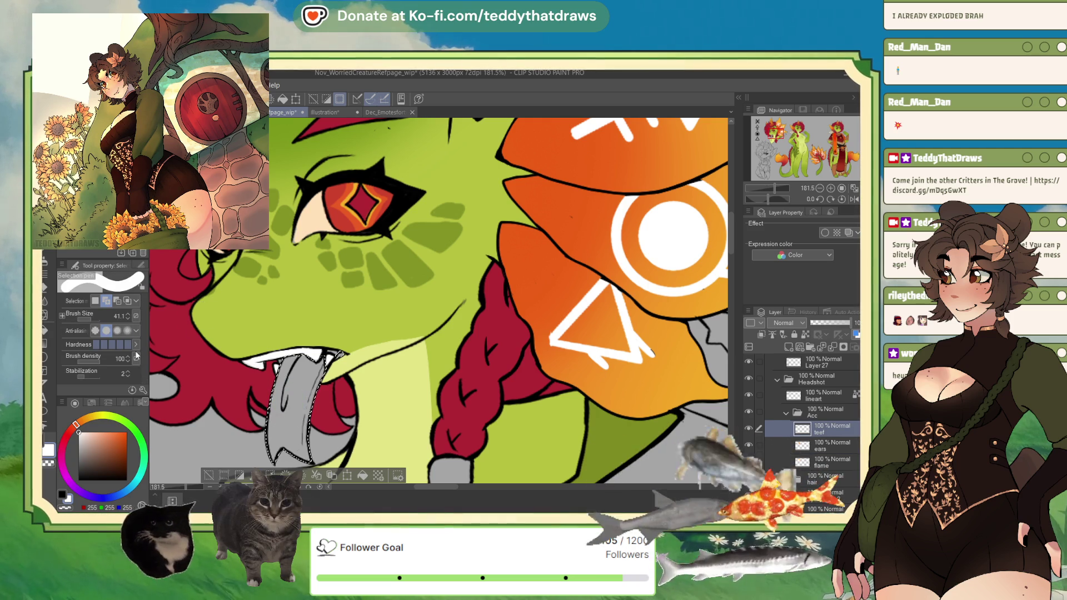
drag(89, 321, 84, 320)
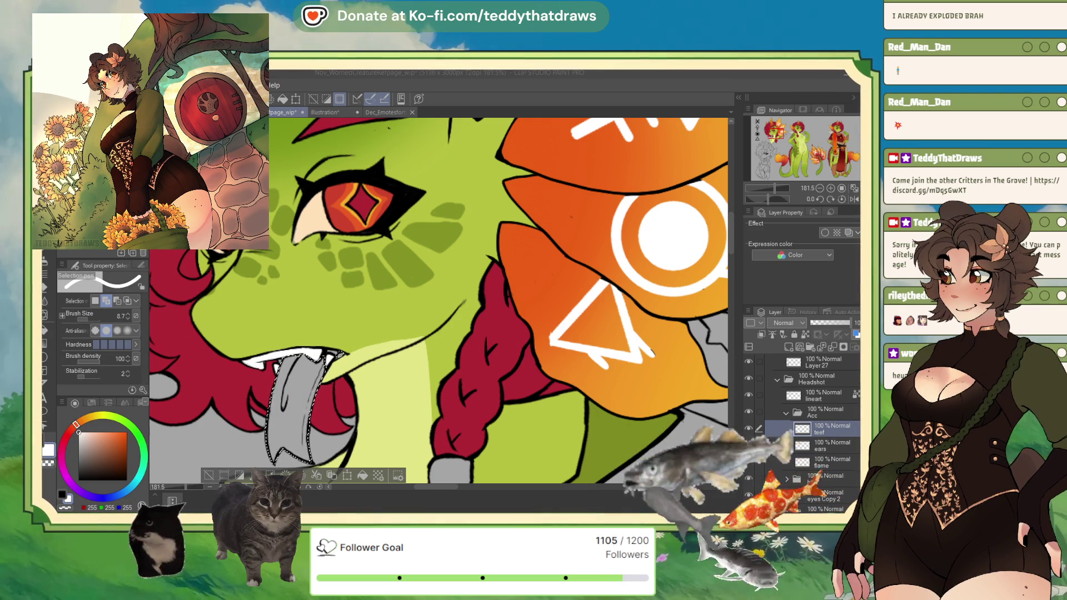
scroll(278, 334, down, 4)
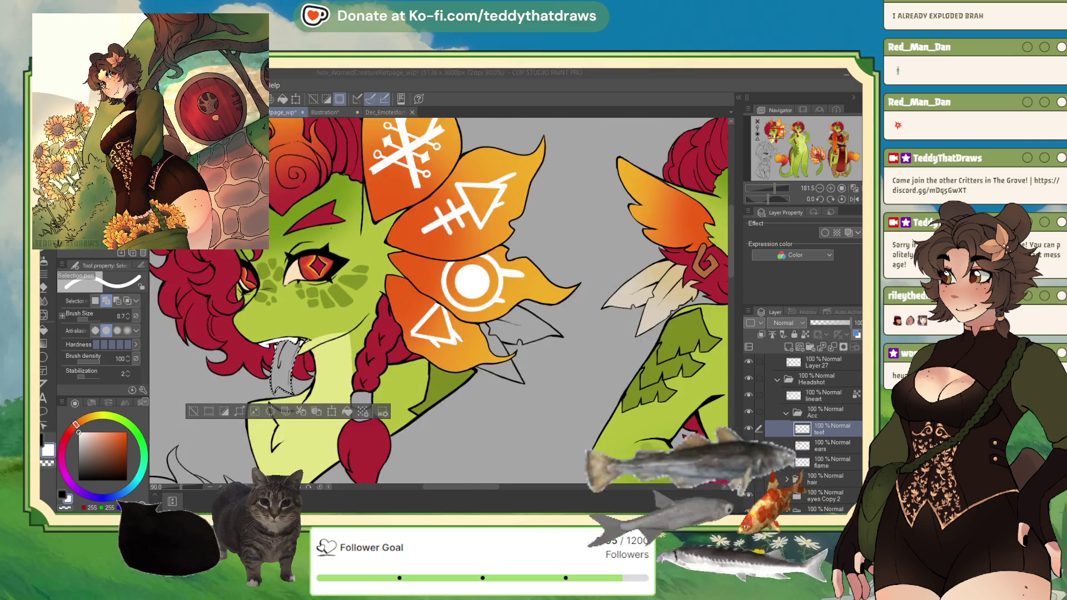
scroll(308, 357, down, 3)
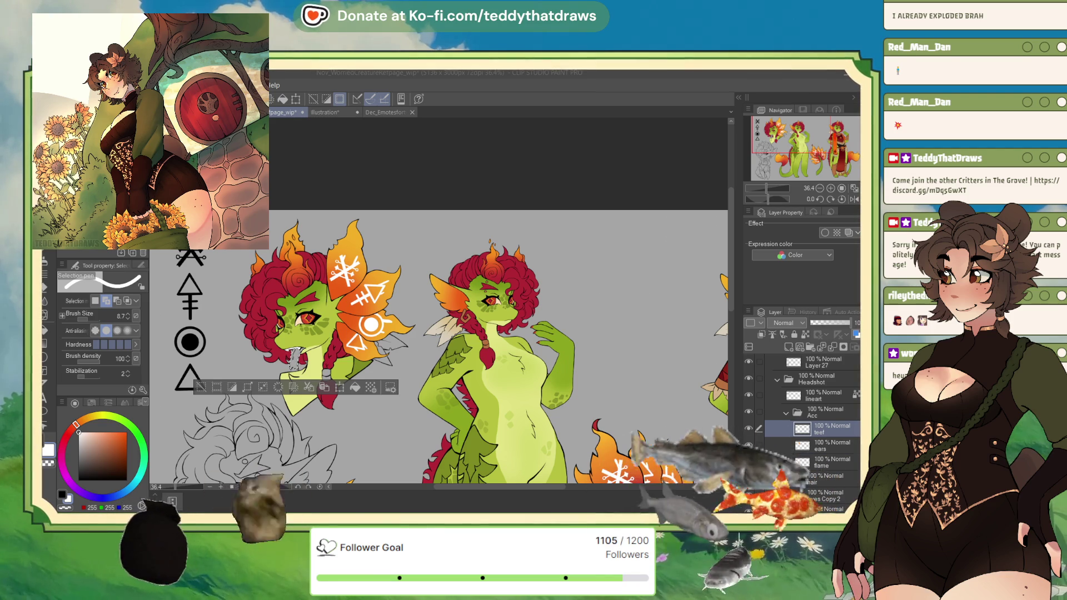
key(ctrl+plus)
scroll(276, 349, up, 2)
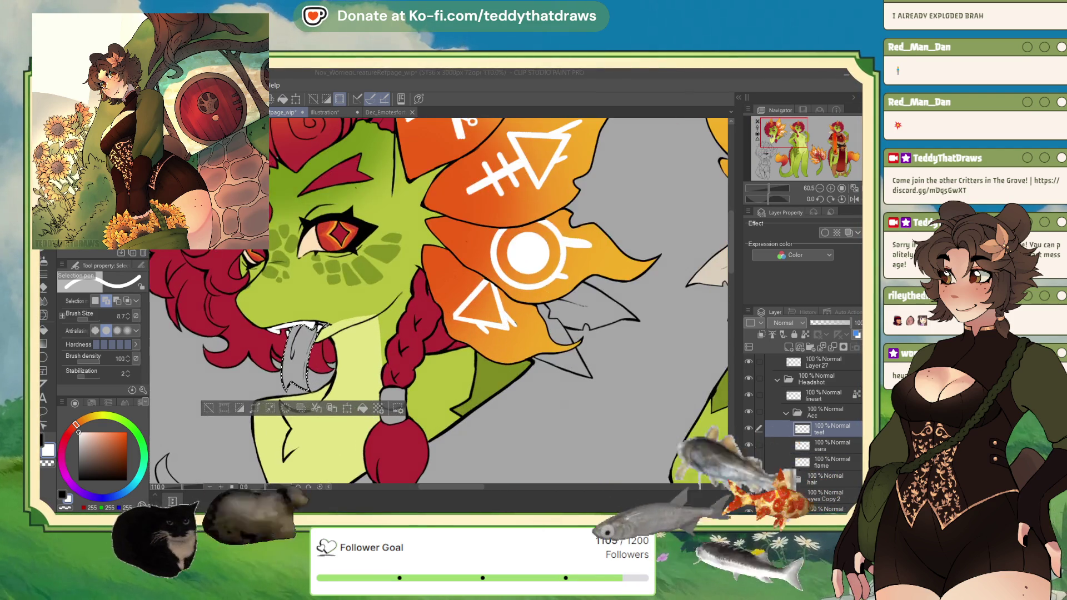
key(x)
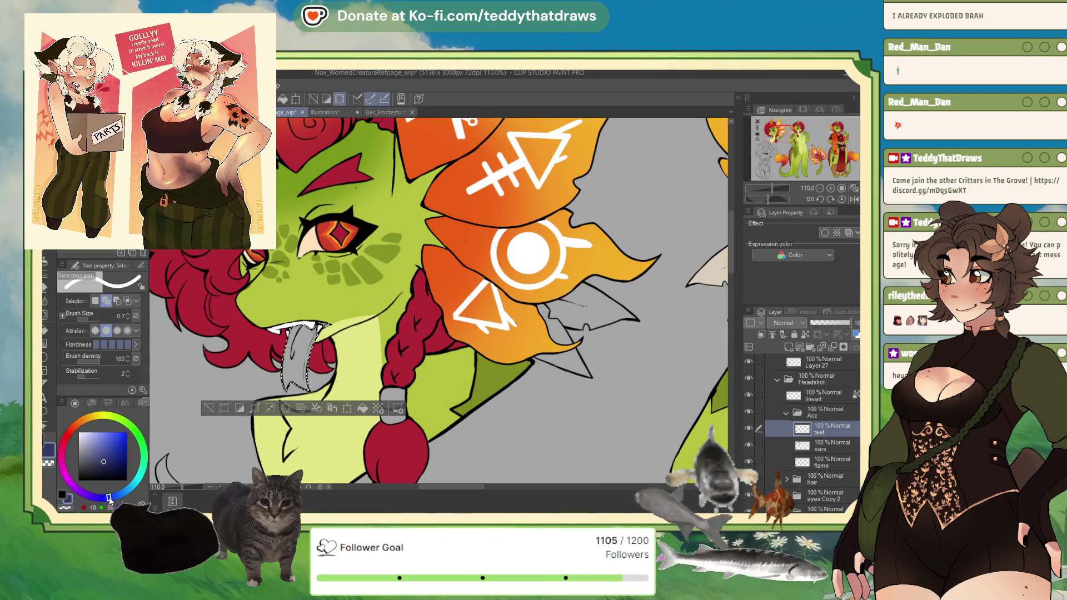
click(100, 471)
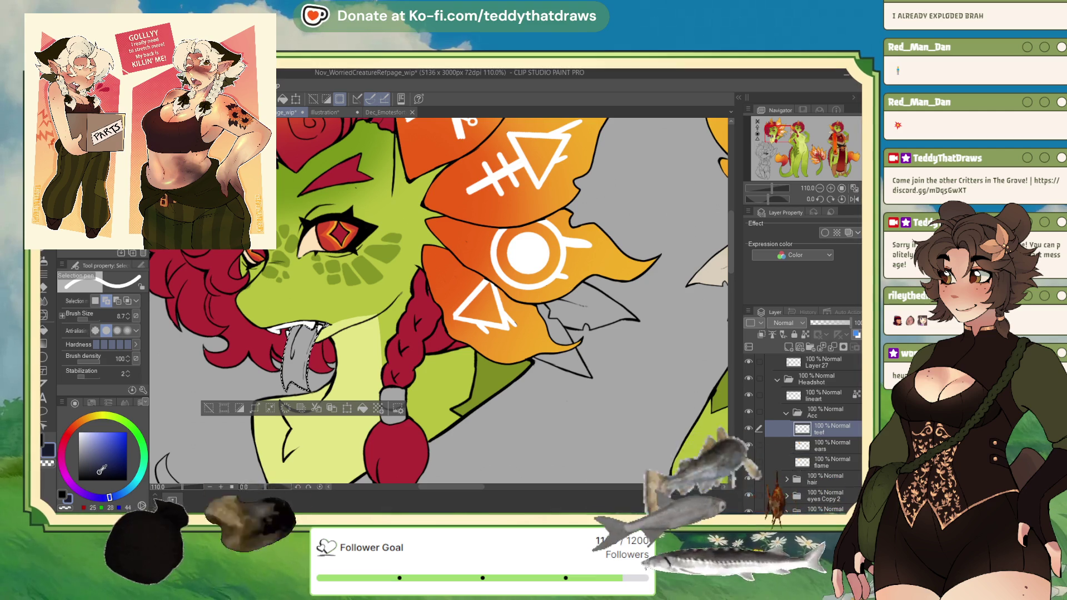
key(ctrl+shift+n)
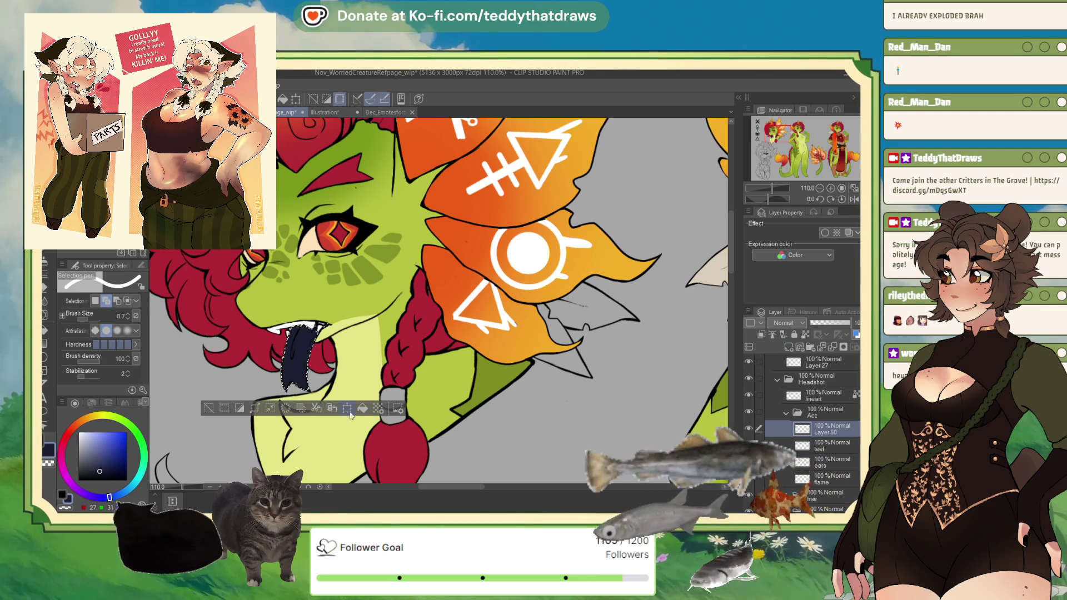
Shade the dark navy tongue with a soft airbrush in a shifted hue, then deselect.
click(46, 259)
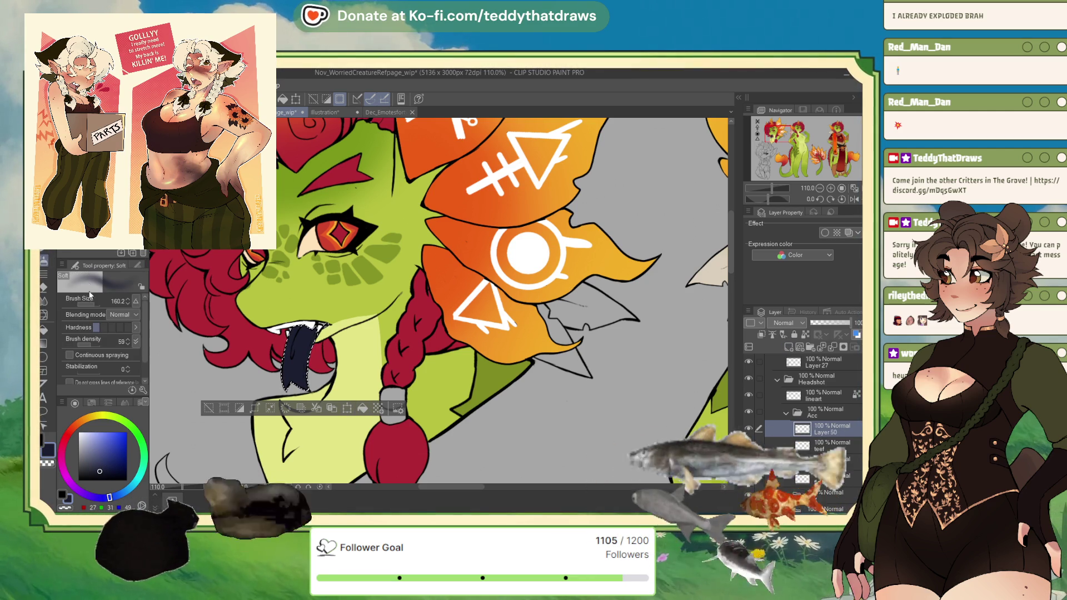
drag(110, 496, 94, 497)
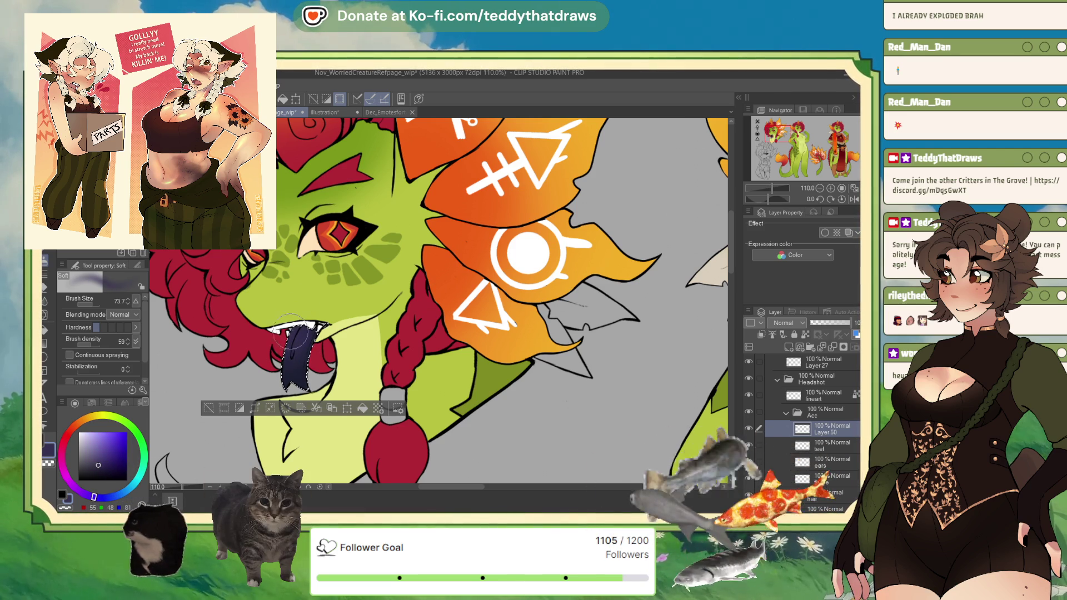
key(ctrl+d)
Add a new layer above the tongue layer and set it to Overlay blending.
scroll(383, 368, down, 3)
scroll(383, 368, down, 5)
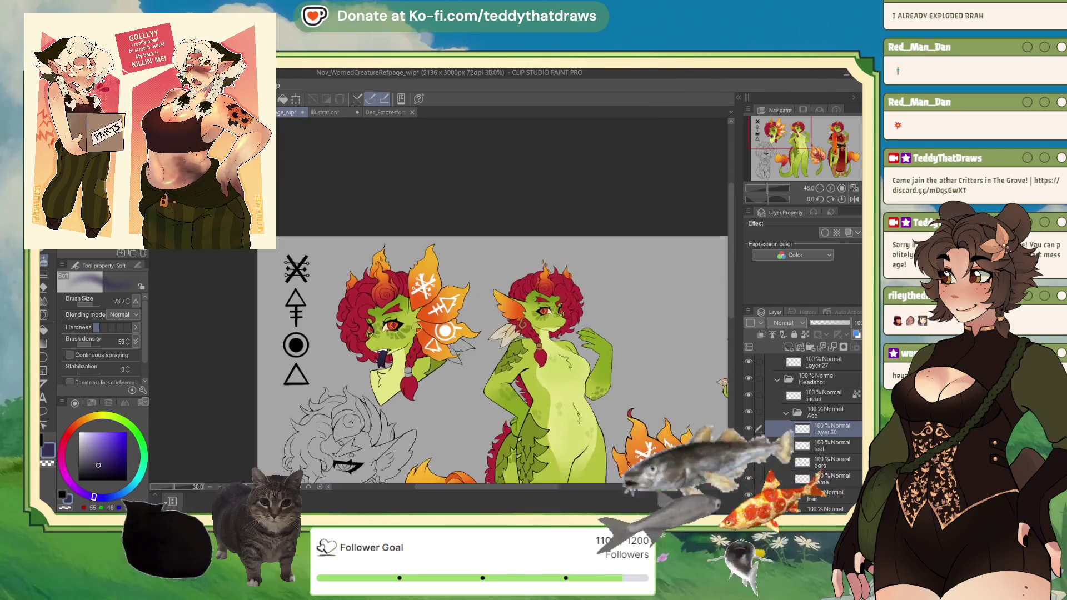
scroll(377, 326, up, 3)
scroll(377, 327, up, 2)
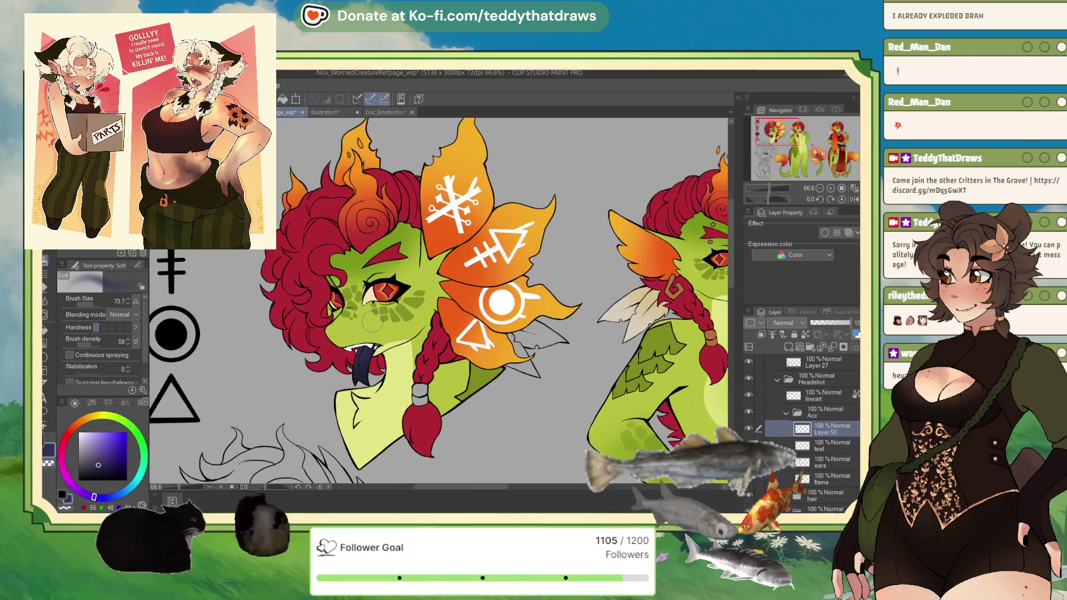
scroll(344, 320, up, 2)
click(792, 346)
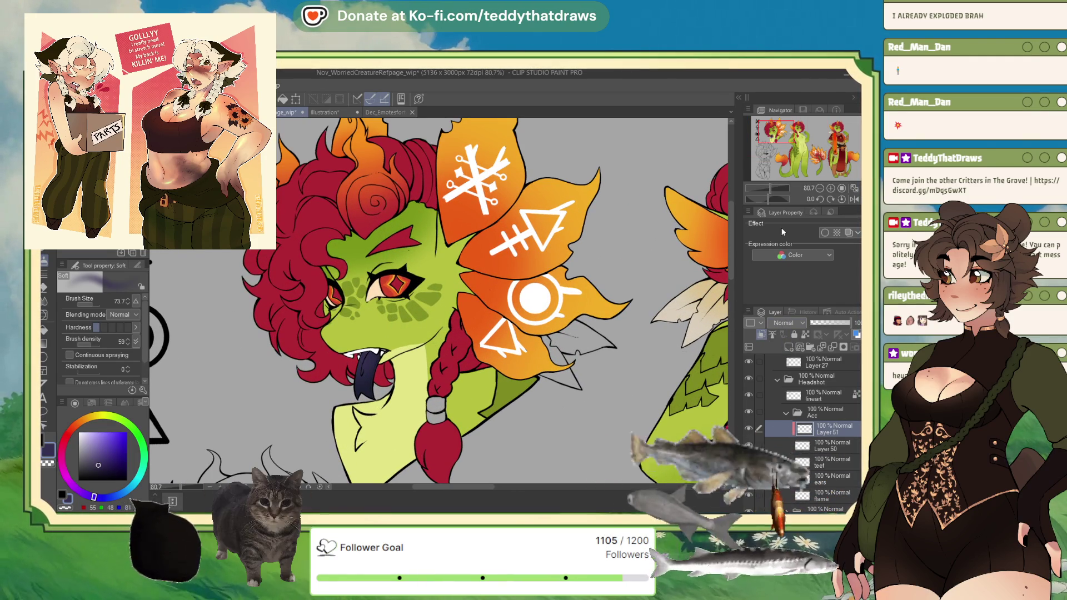
click(784, 323)
click(784, 478)
Fill the Overlay layer with dark red and lower its opacity to 70%.
click(71, 433)
drag(71, 433, 65, 438)
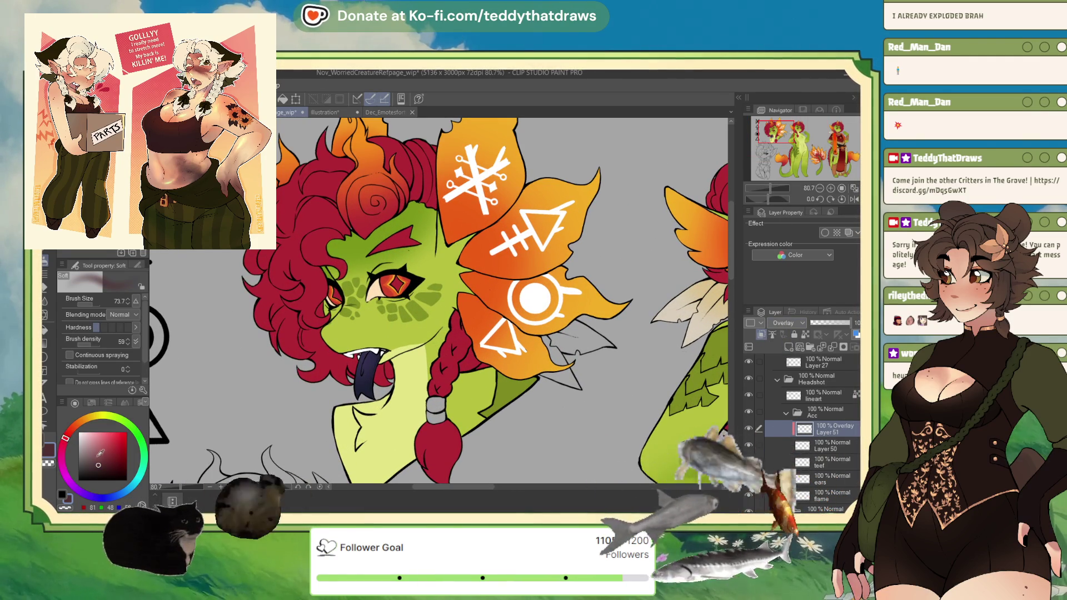
click(283, 100)
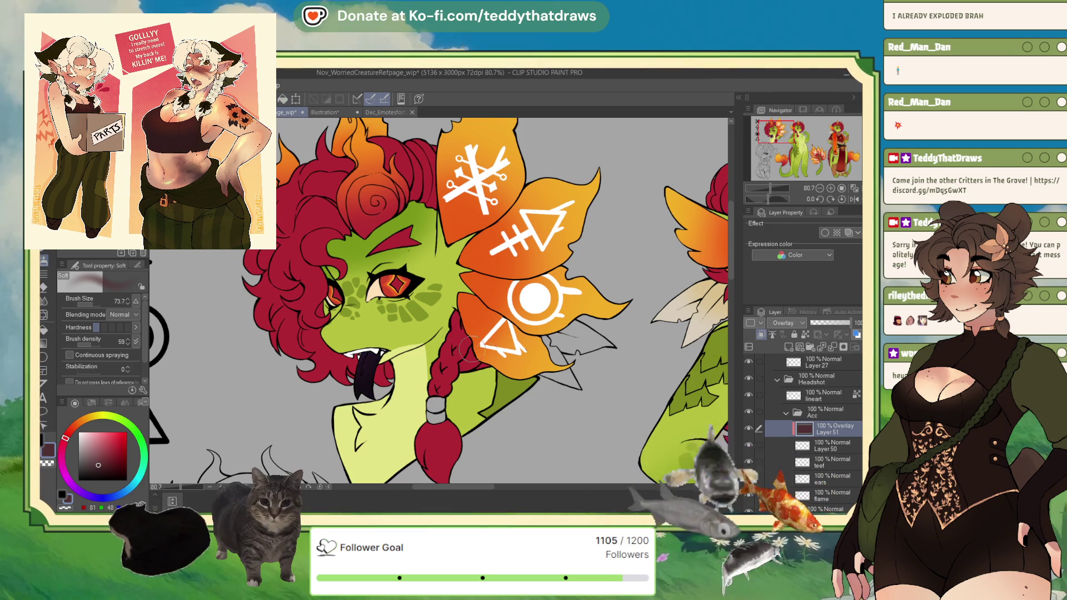
click(839, 323)
drag(839, 321, 838, 322)
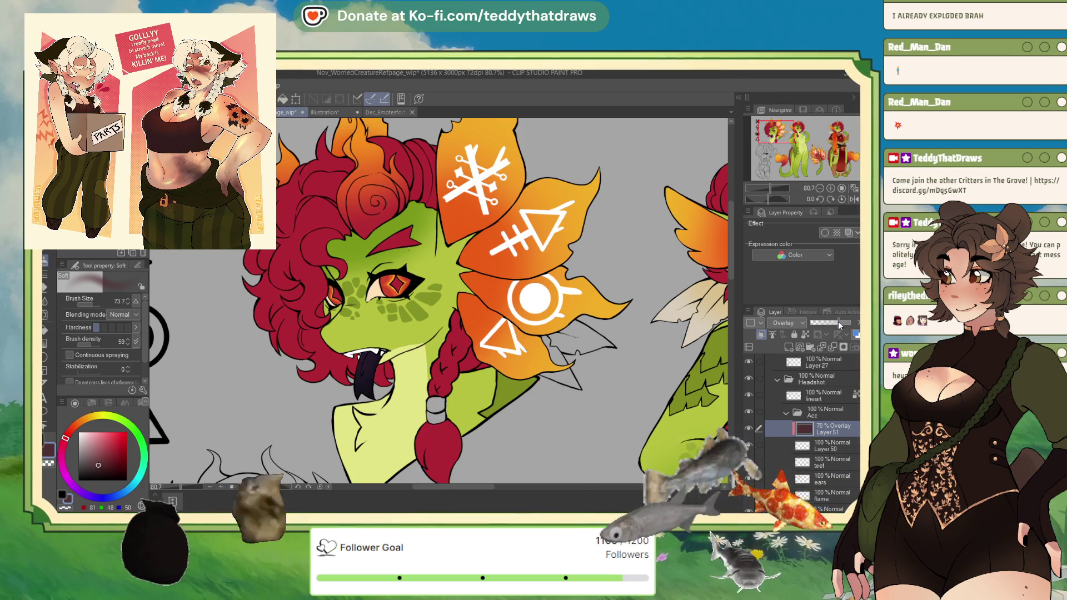
scroll(288, 315, down, 2)
scroll(287, 315, down, 2)
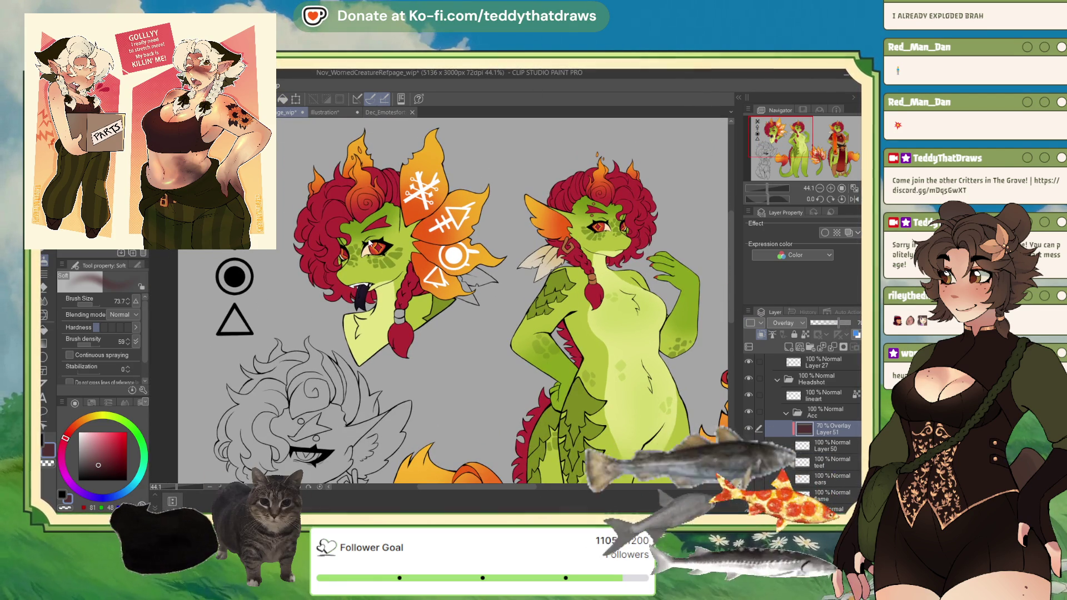
scroll(287, 315, down, 6)
scroll(414, 251, up, 1)
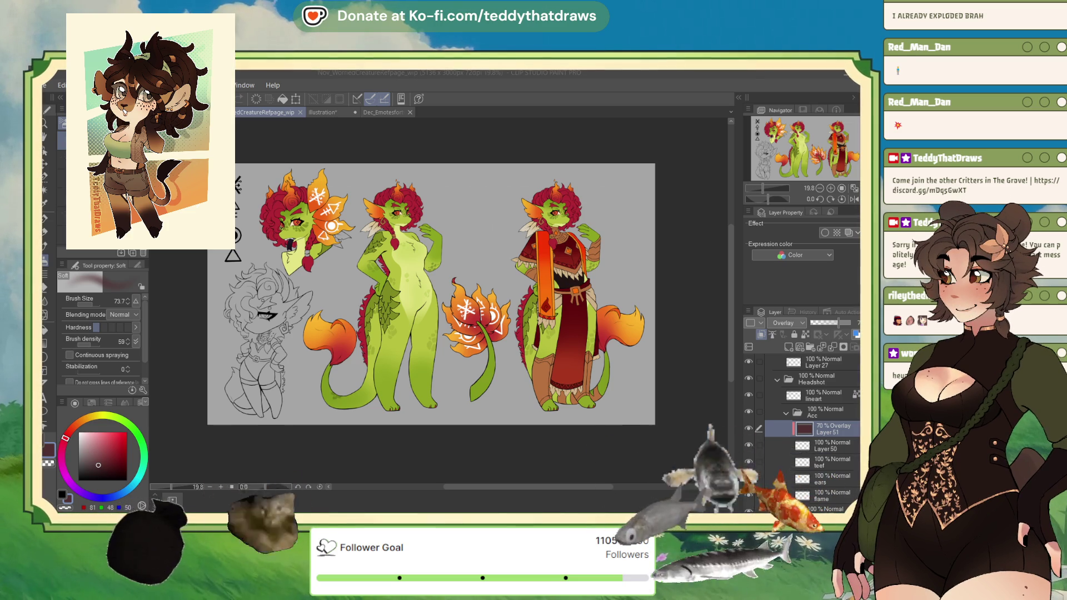
scroll(229, 187, up, 3)
scroll(464, 325, down, 3)
scroll(465, 325, up, 1)
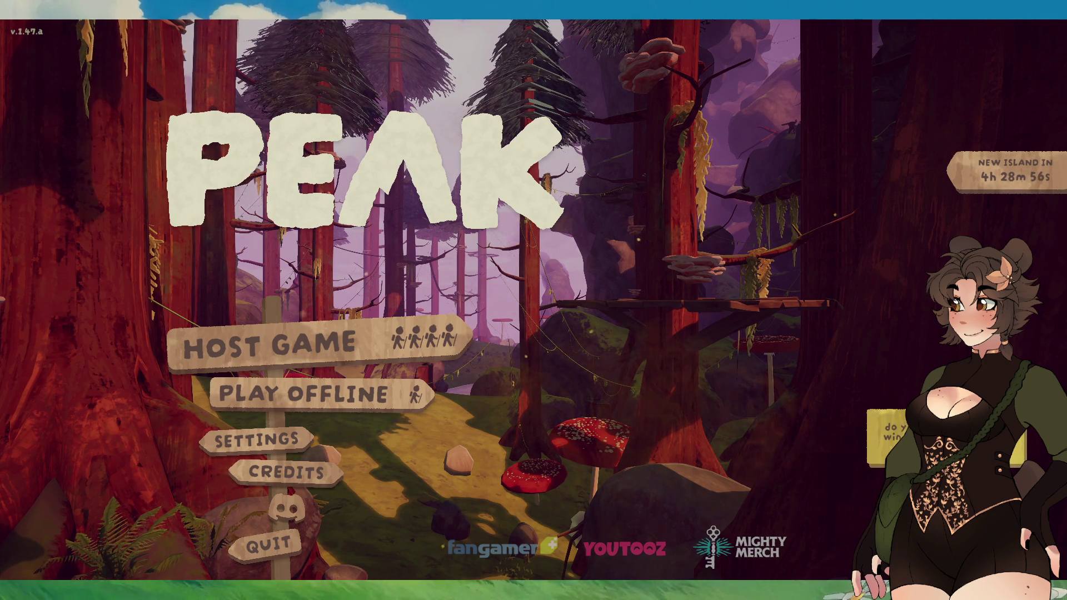
Host a game from the PEAK main menu and load into the airport lobby elevator.
mouse_move(492, 549)
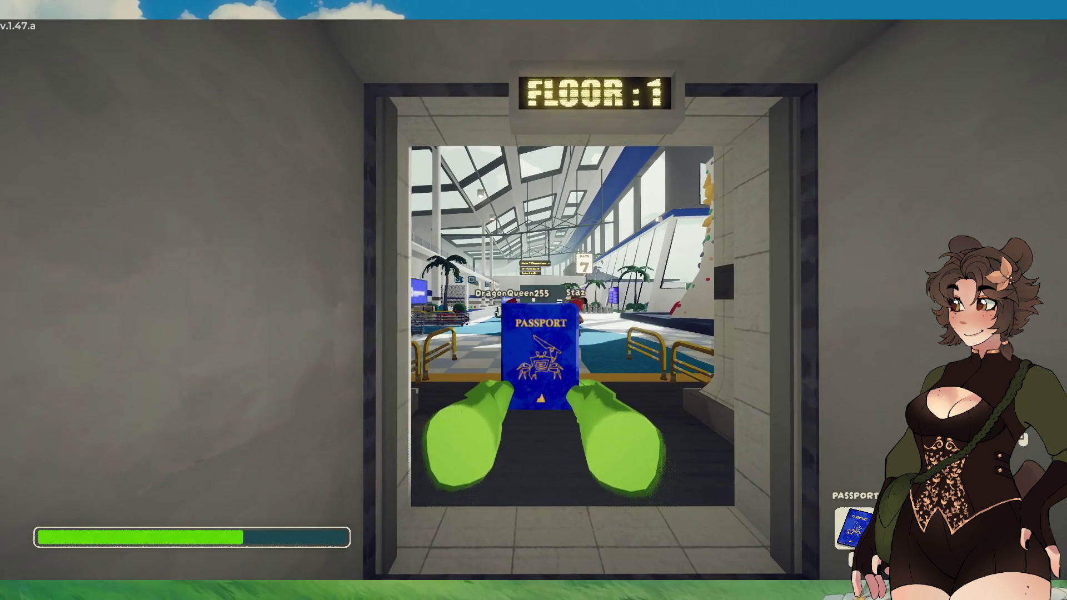
Walk out of the elevator, pause and resume several times, then head toward the cowboy teammate.
key(w)
key(w)
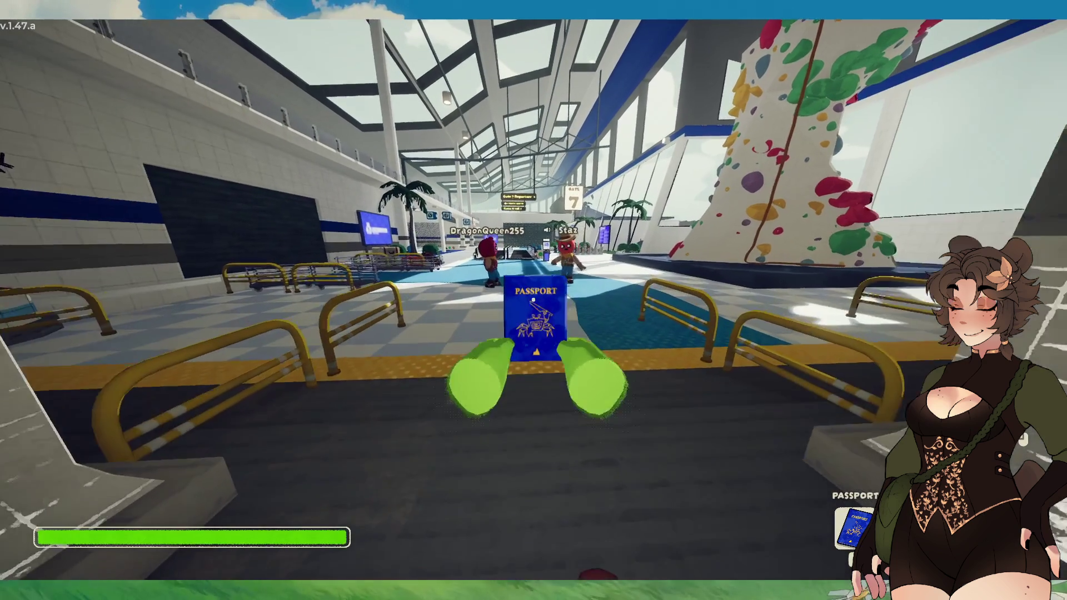
key(w)
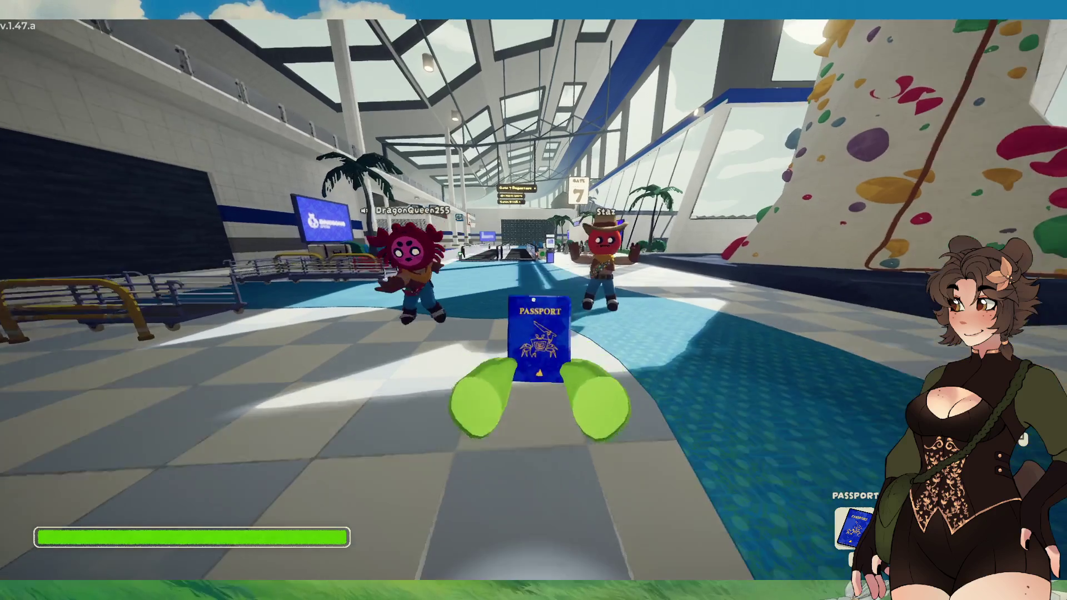
key(Escape)
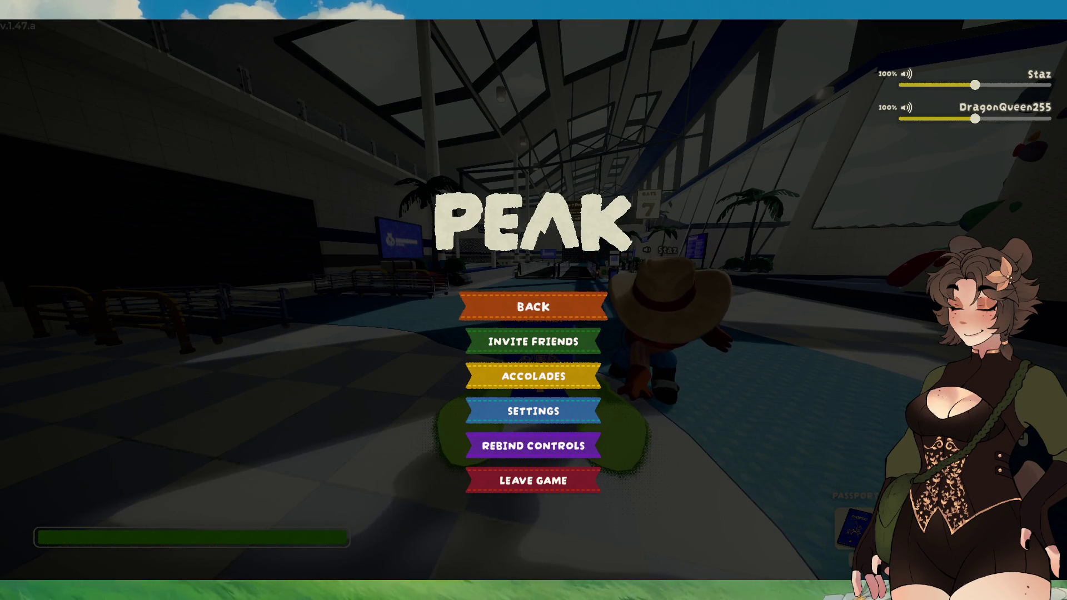
click(542, 307)
scroll(534, 300, down, 1)
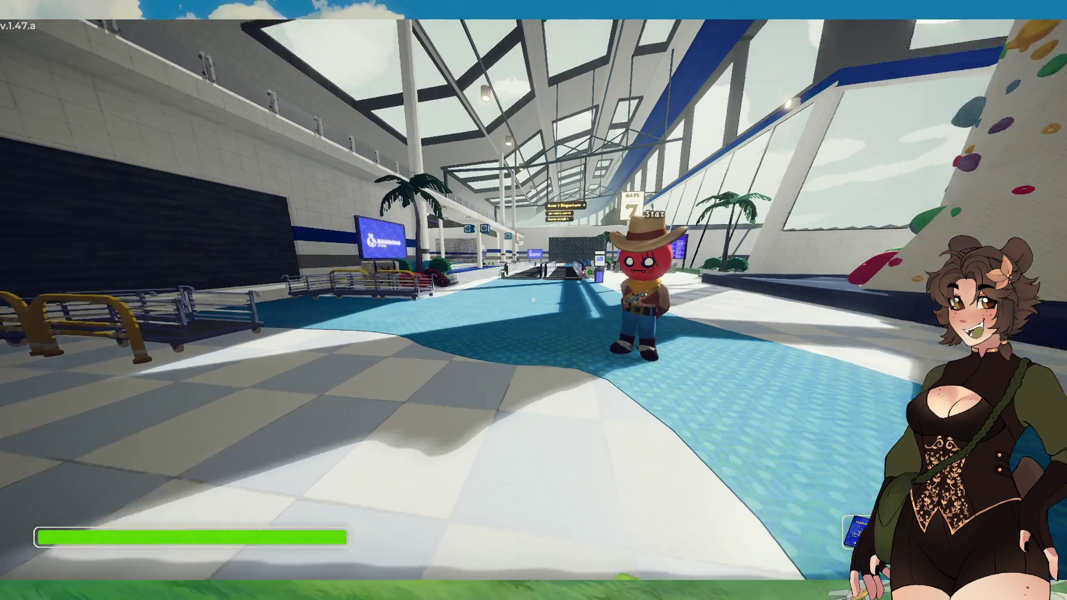
key(Escape)
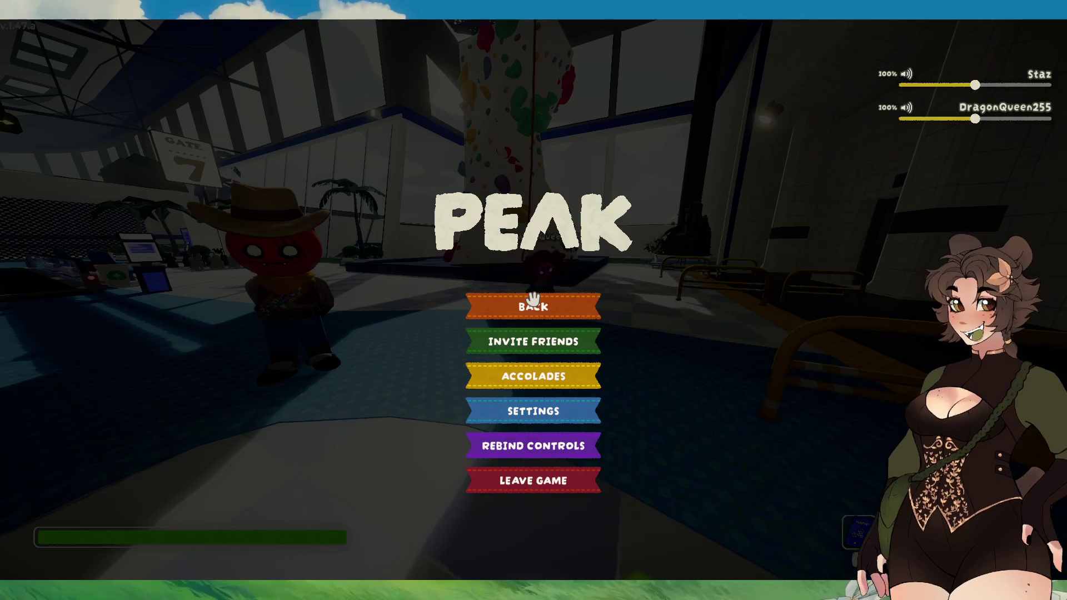
click(598, 297)
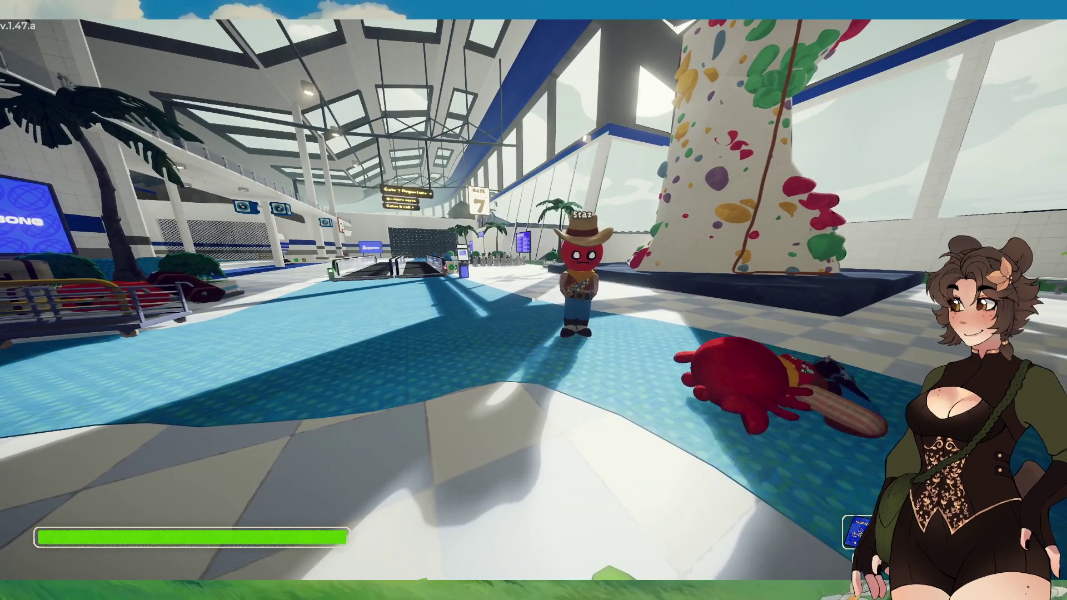
key(Escape)
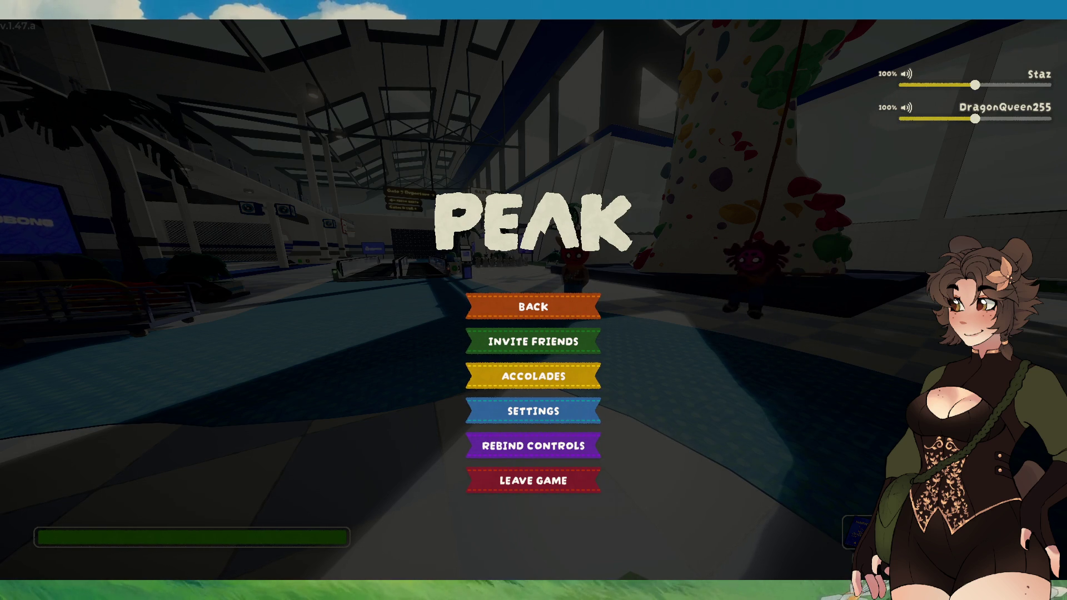
key(Escape)
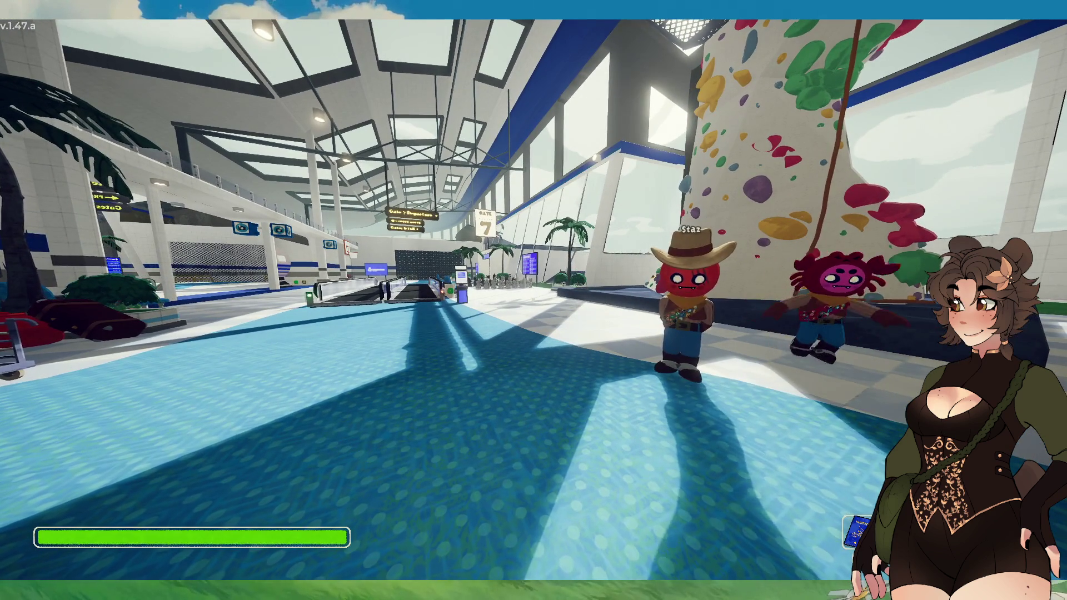
key(w)
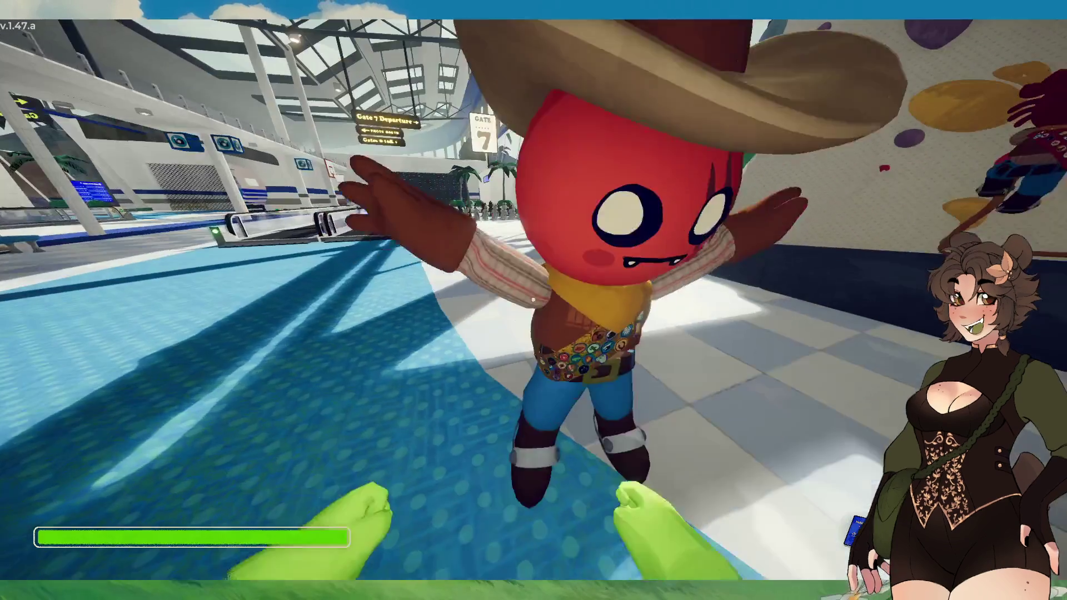
Approach the cowboy teammate, then walk down the concourse along the moving walkway.
key(w)
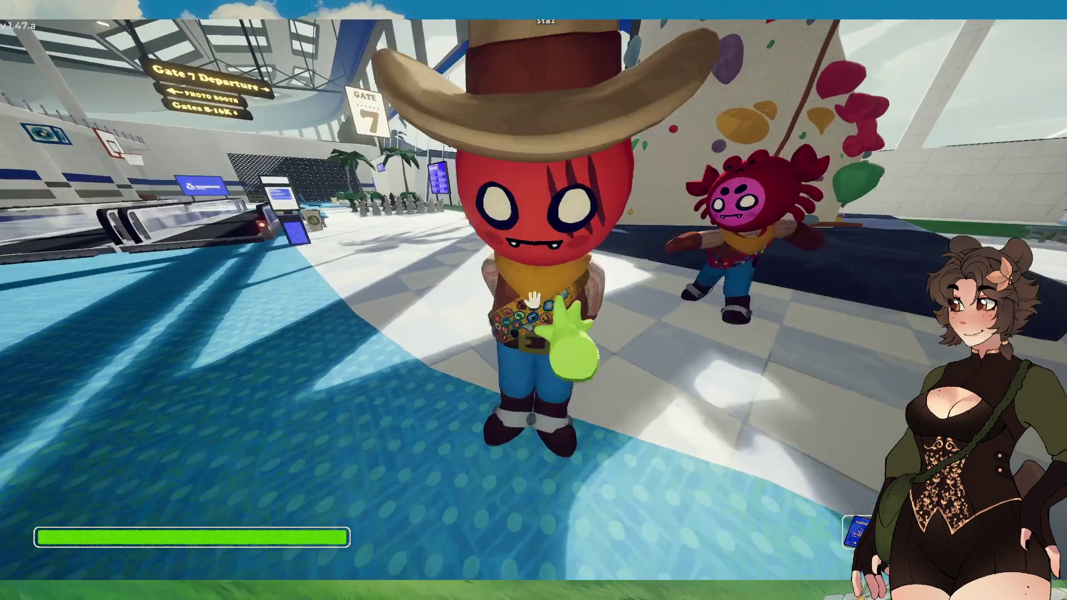
key(s)
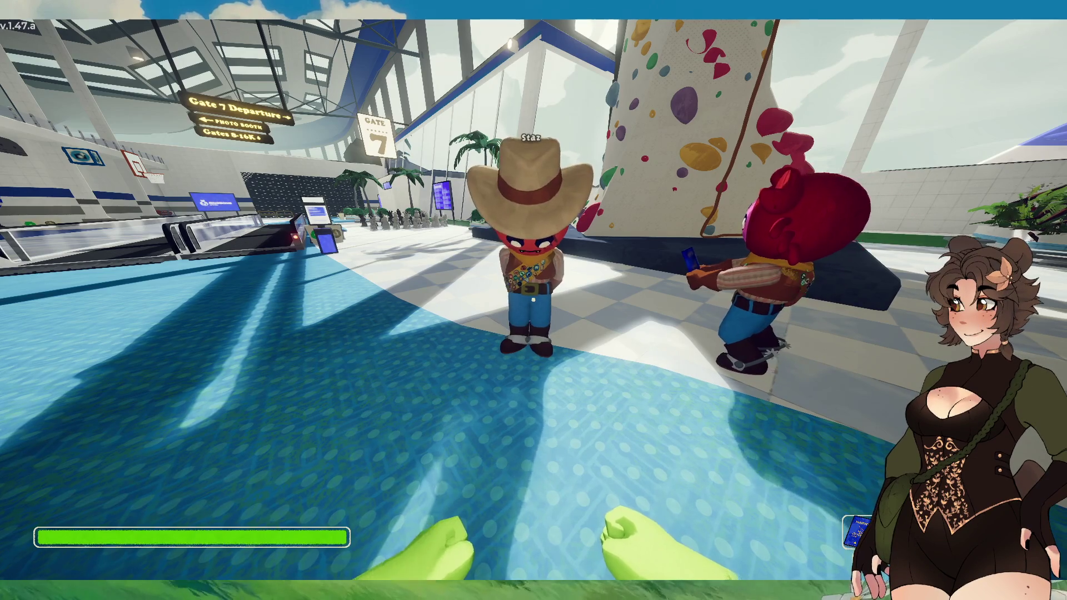
key(w)
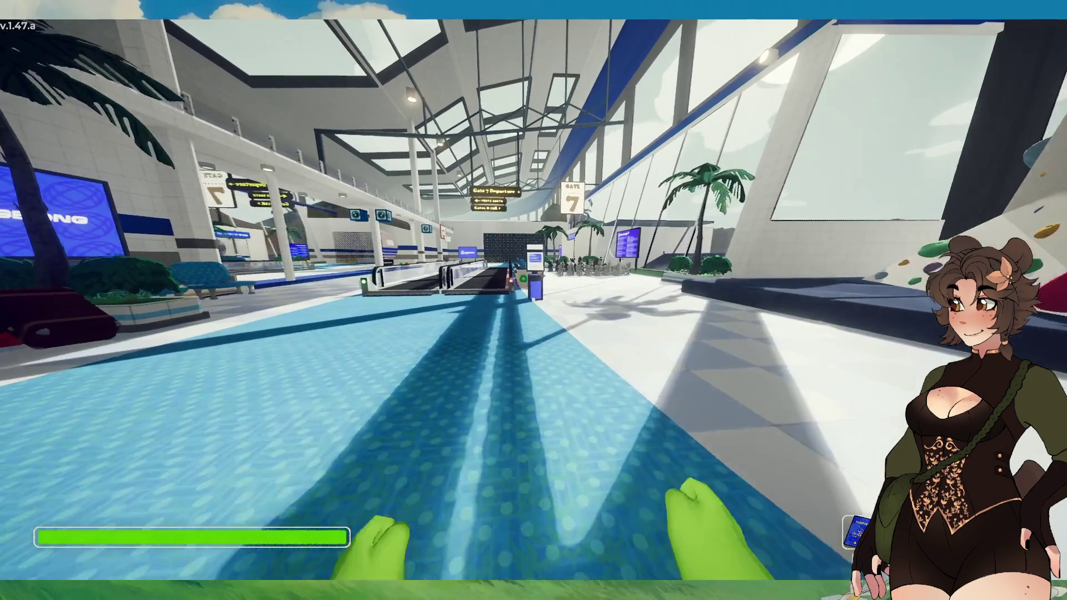
key(w)
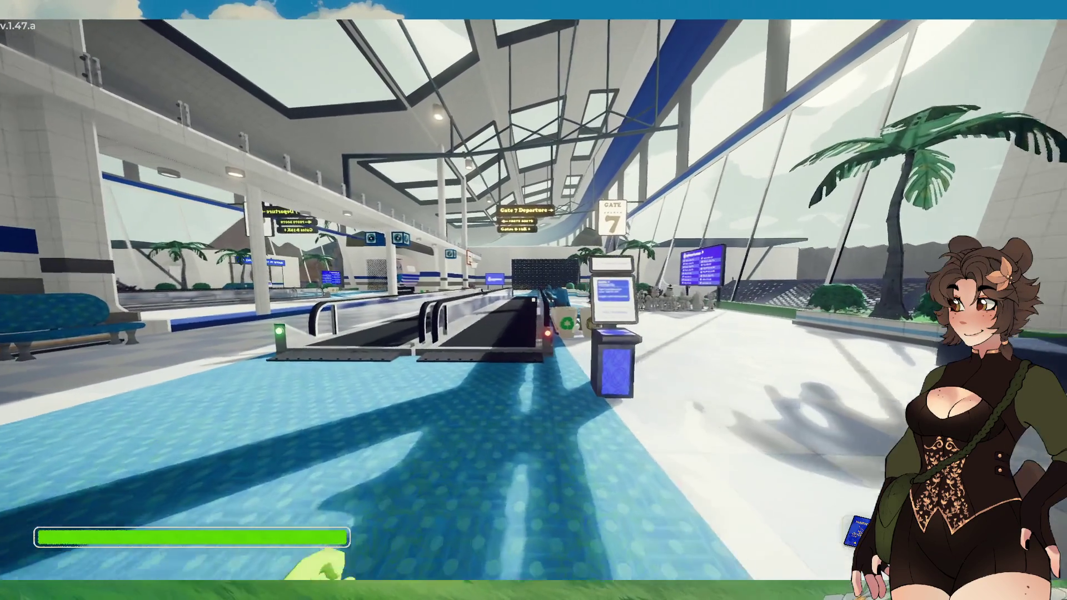
key(w)
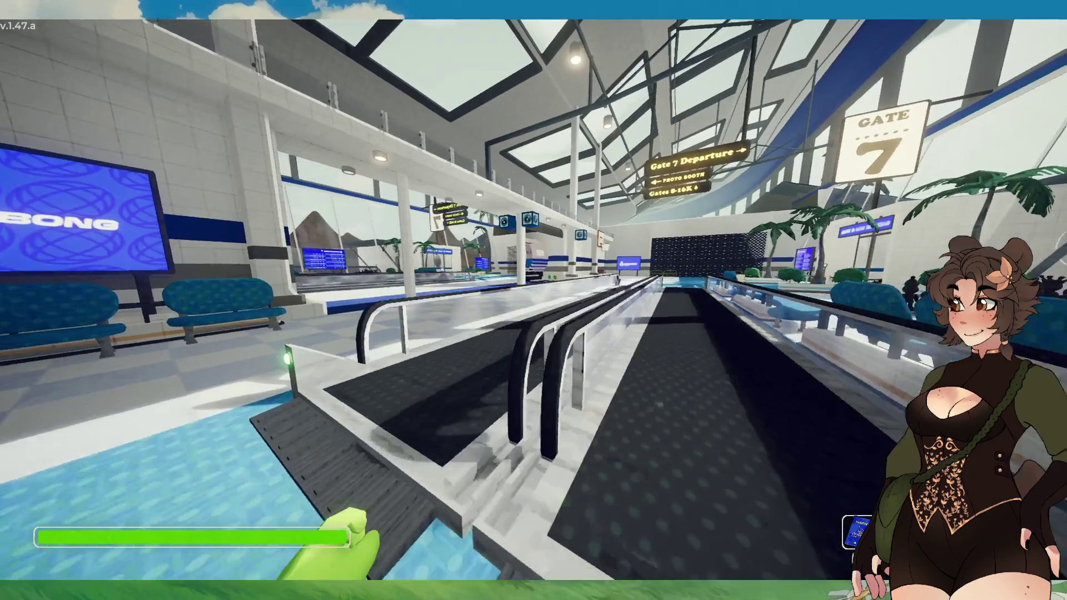
key(w)
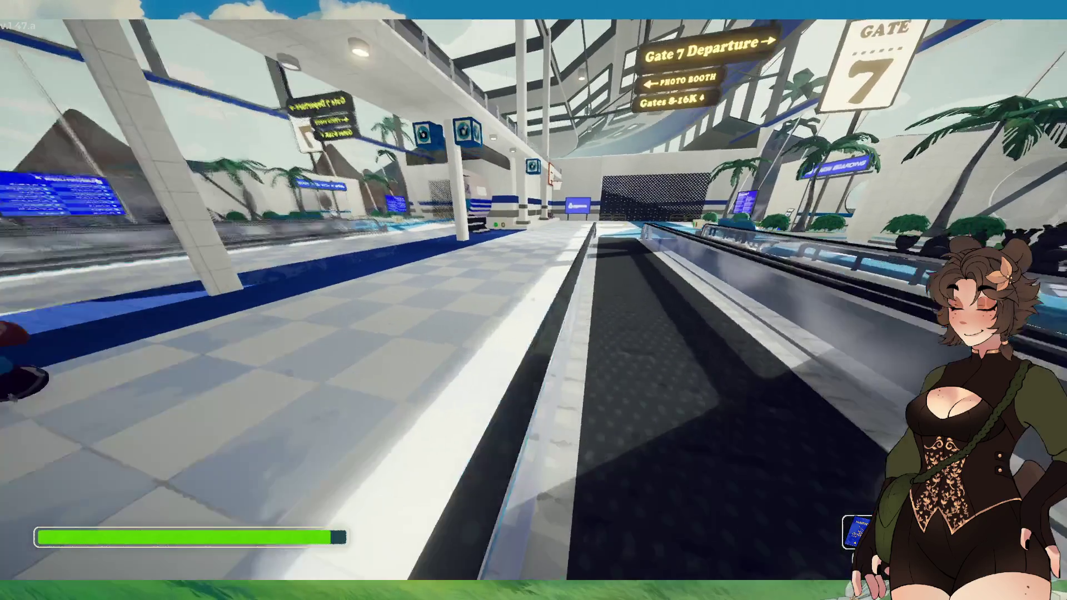
key(w)
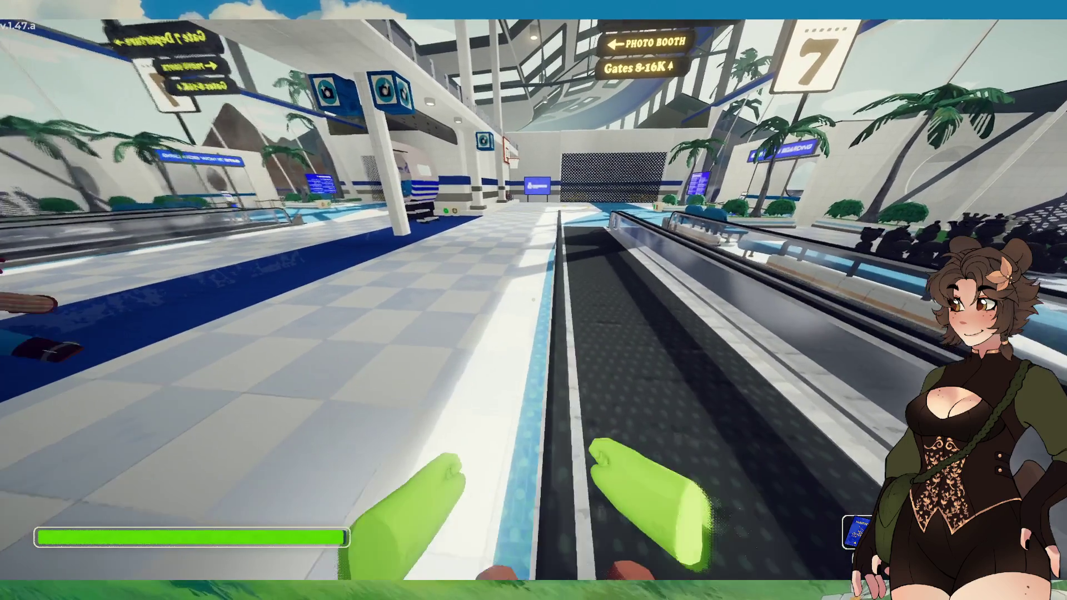
key(w)
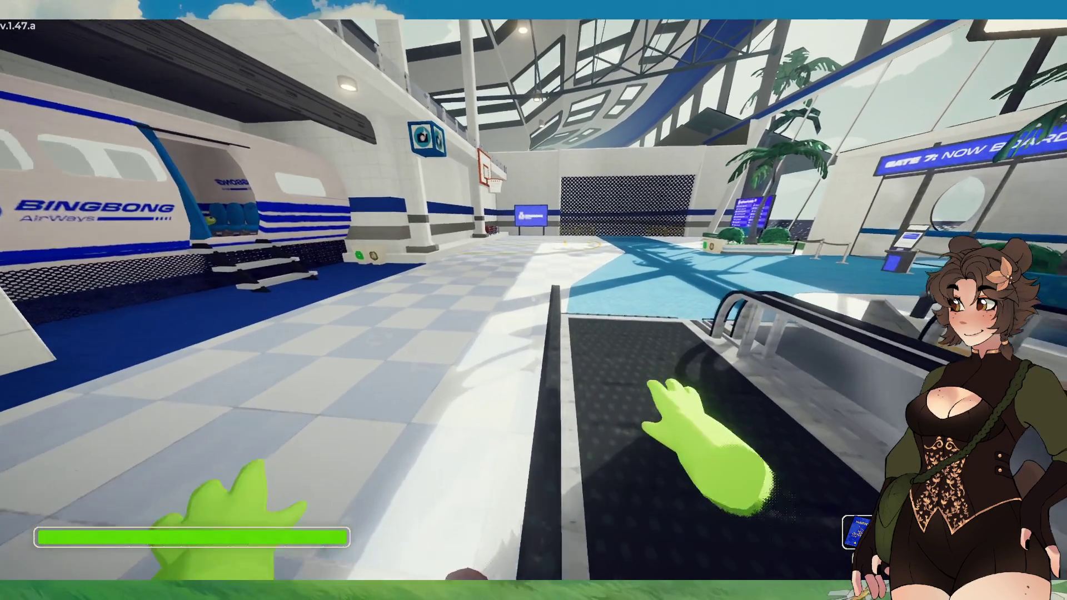
Walk past Gate 7 through the Bingbong plane mock-up and across to the basketball cart.
key(w)
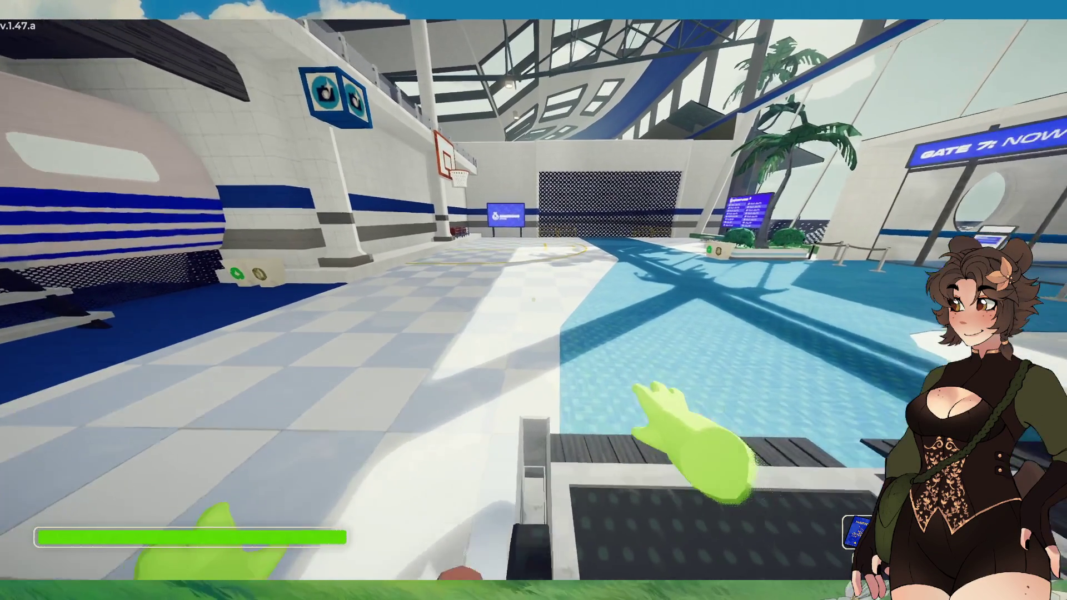
key(w)
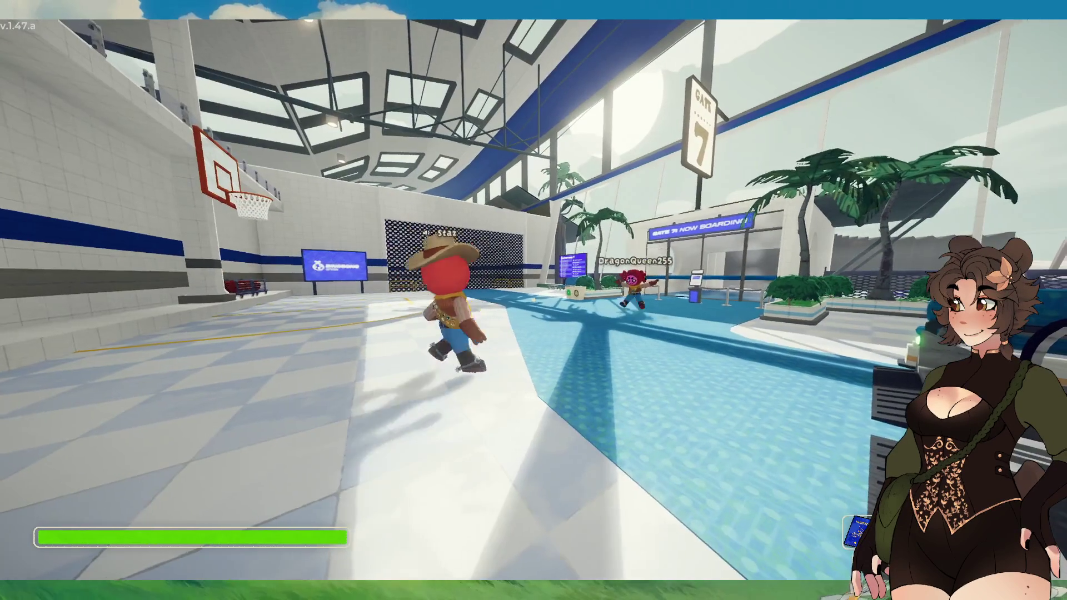
key(w)
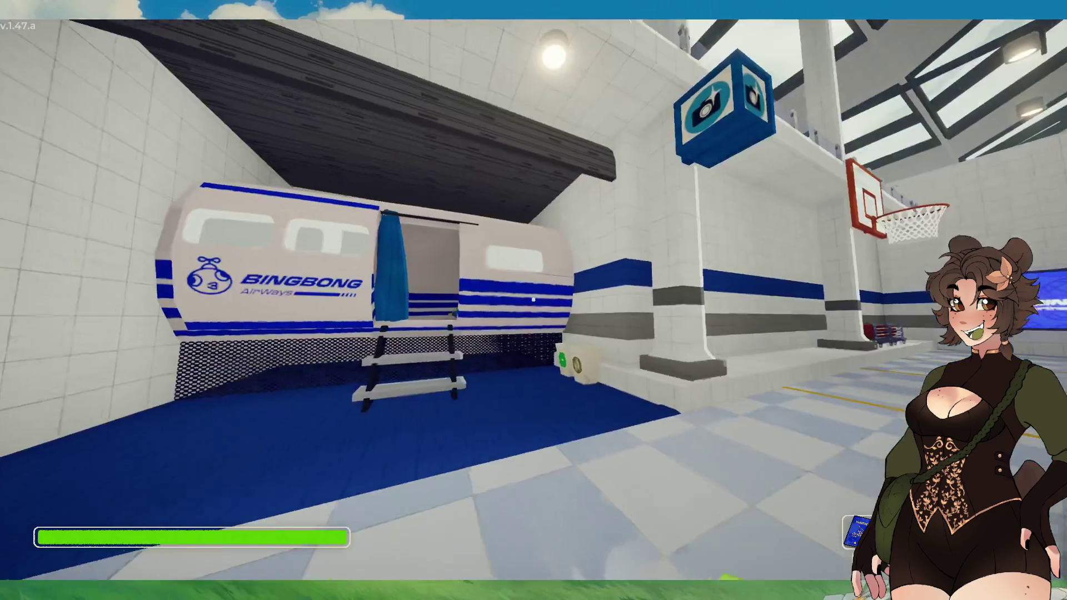
key(w)
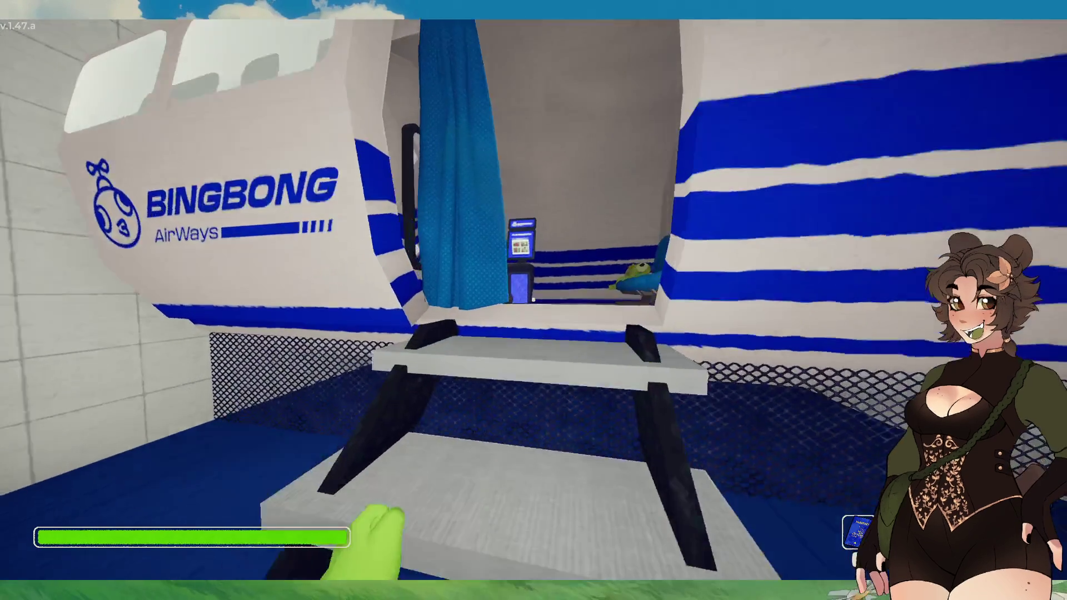
key(w)
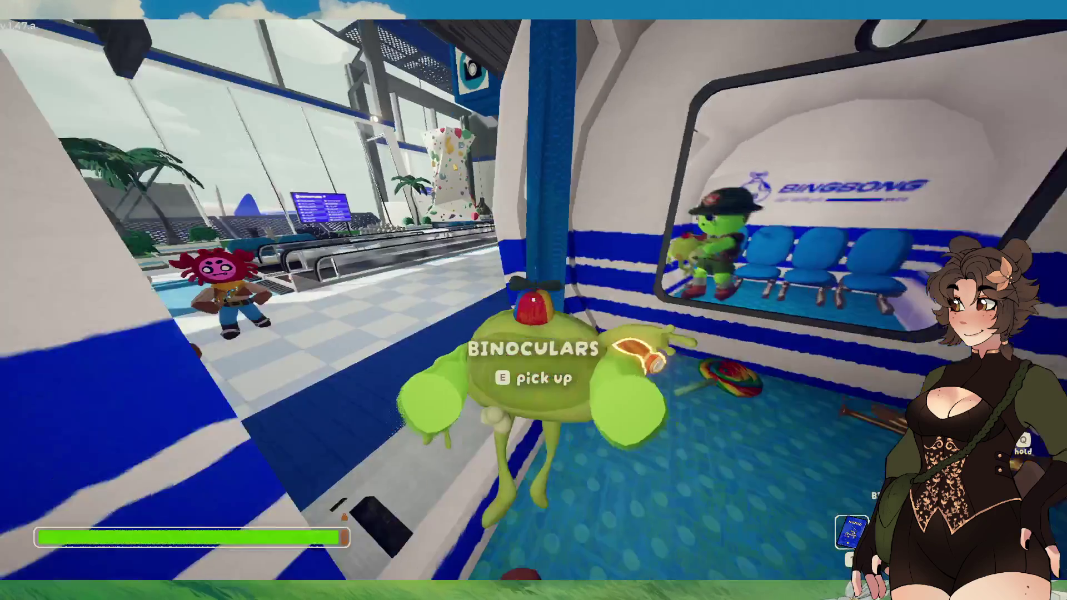
key(w)
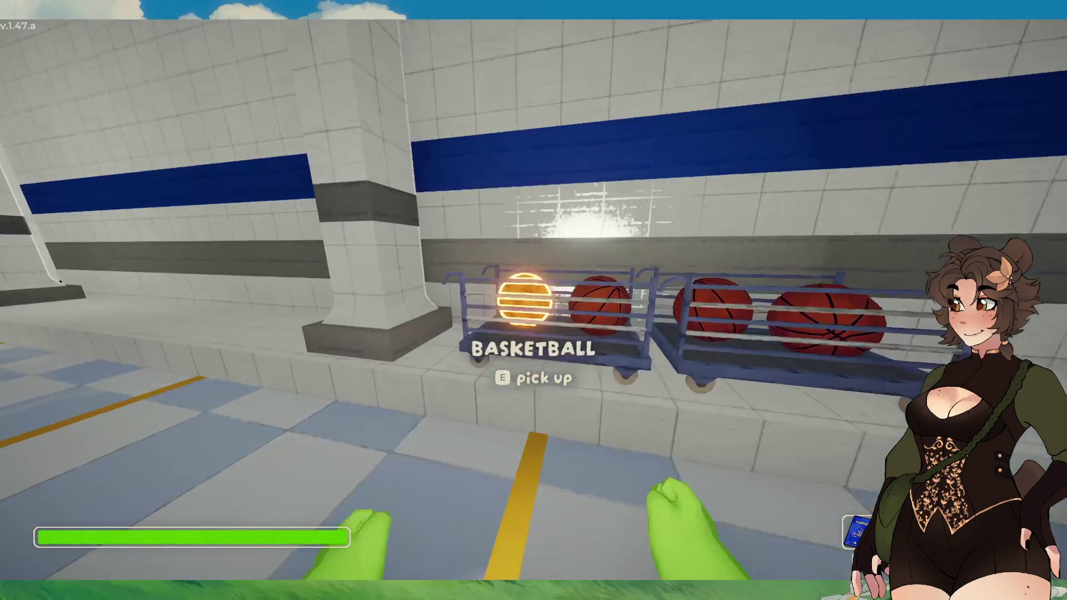
Grab a basketball from the cart and shoot it through the hoop for confetti.
key(e)
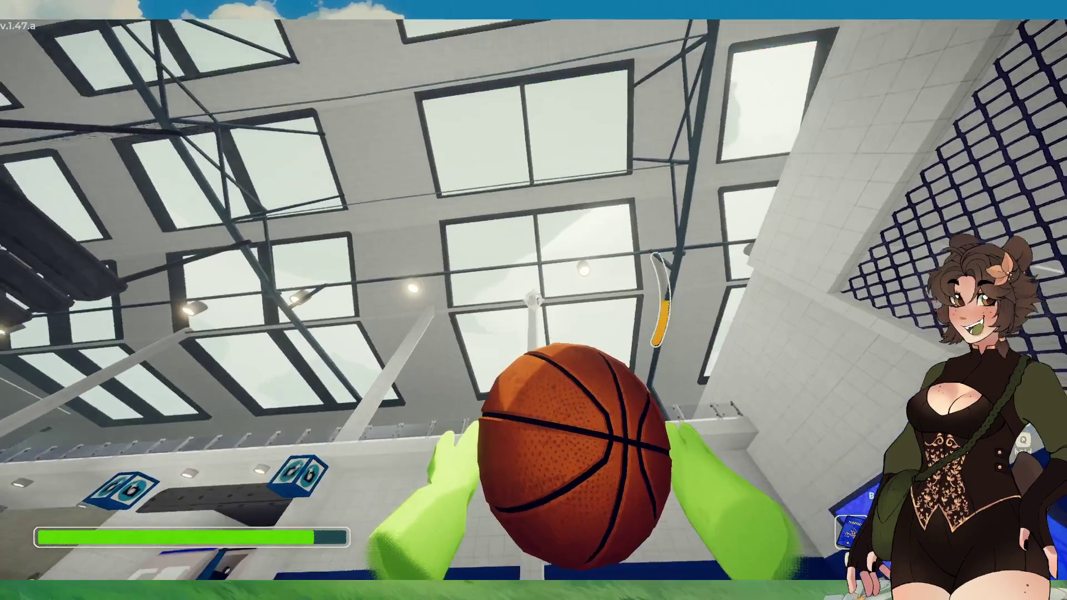
click(534, 300)
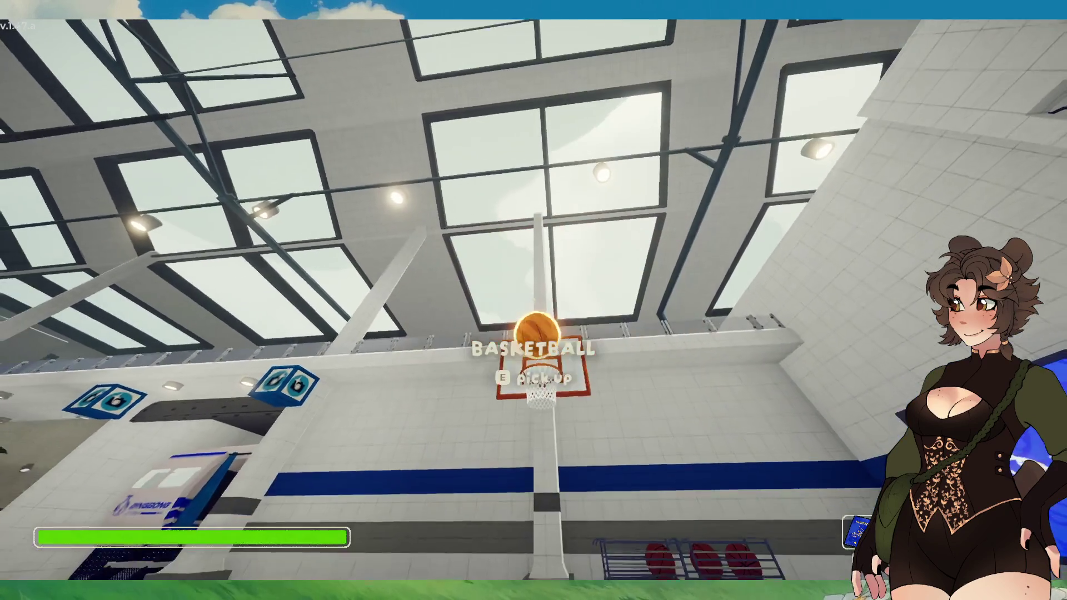
Walk past the Now Boarding gate, chess set and pool to the gate kiosk, then pause.
key(w)
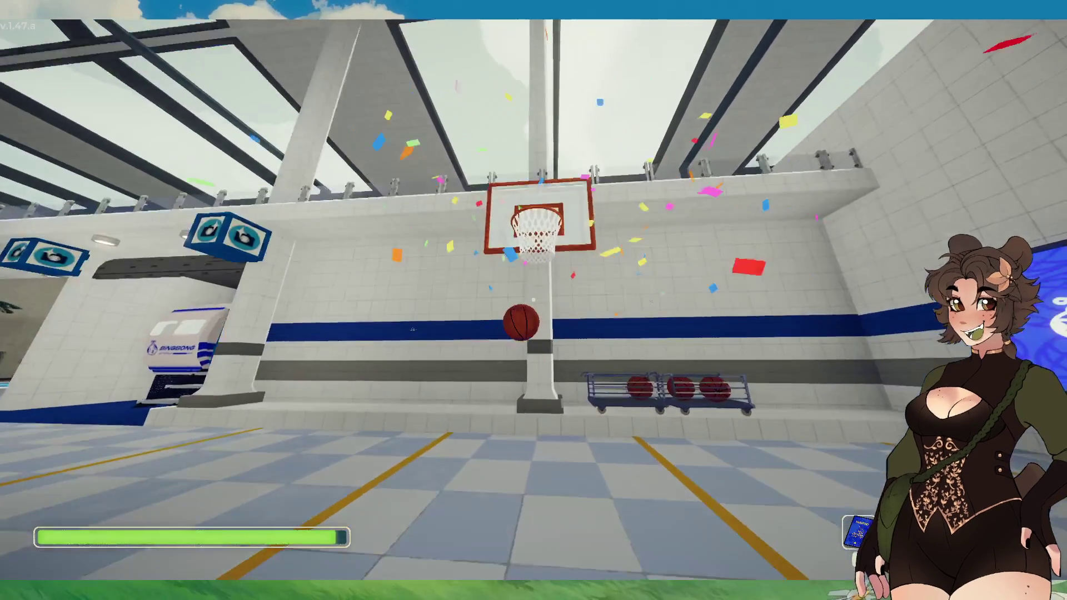
key(w)
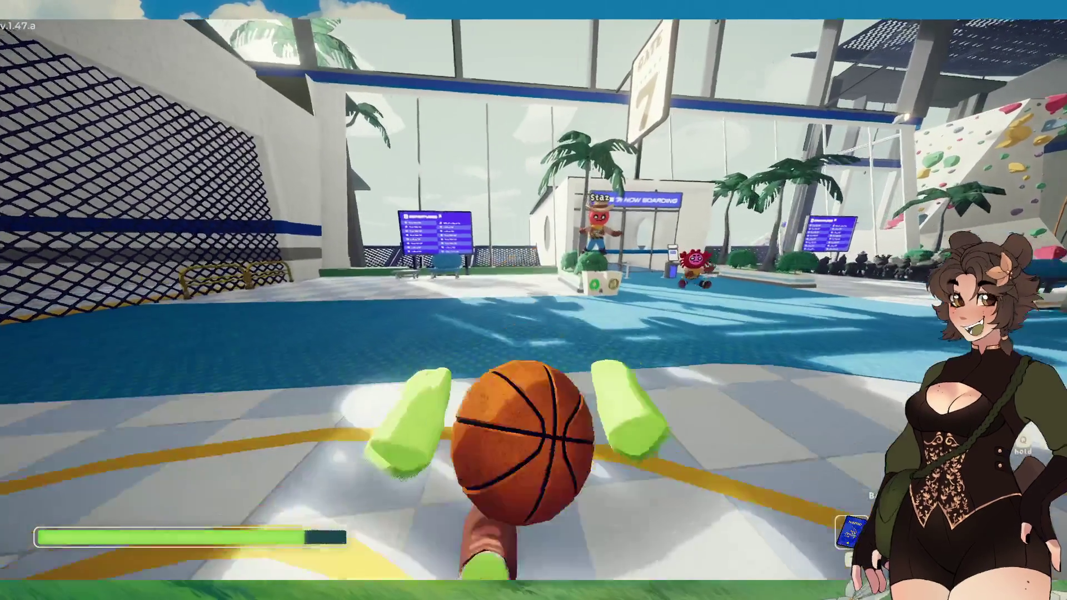
key(w)
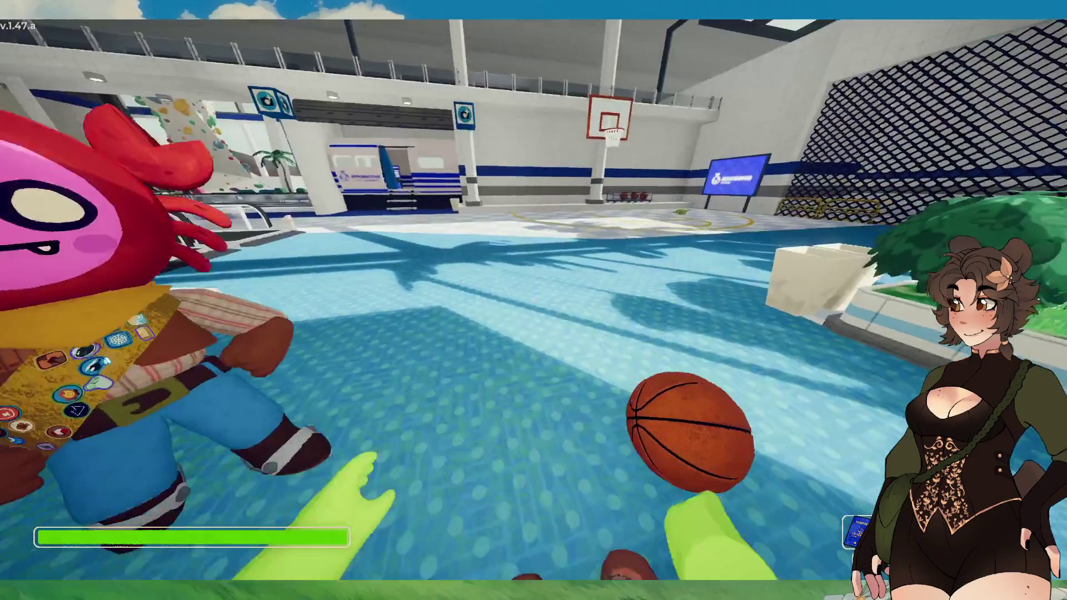
key(a)
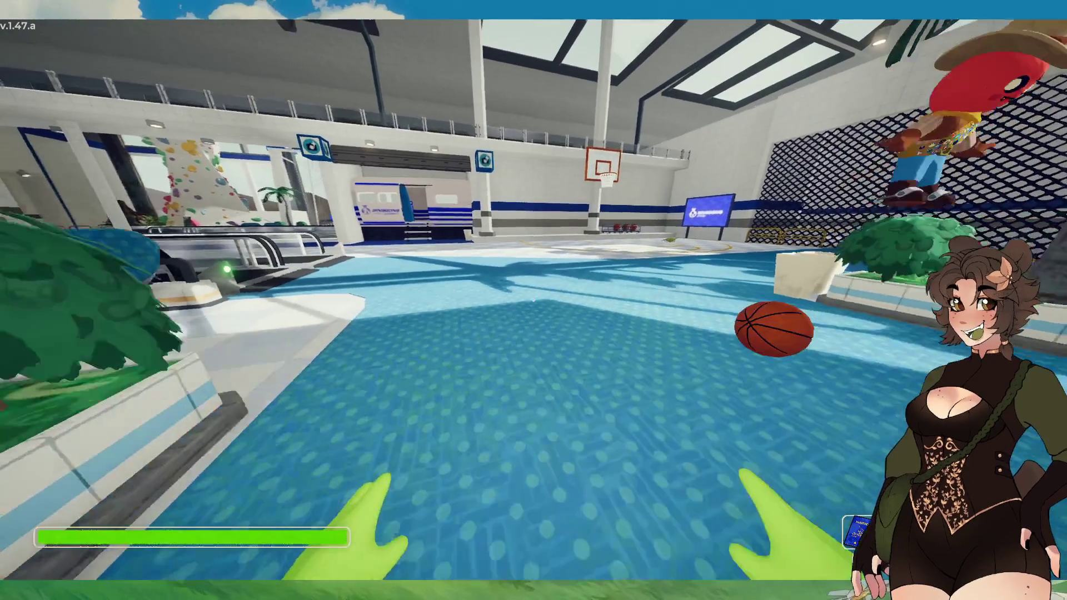
key(w)
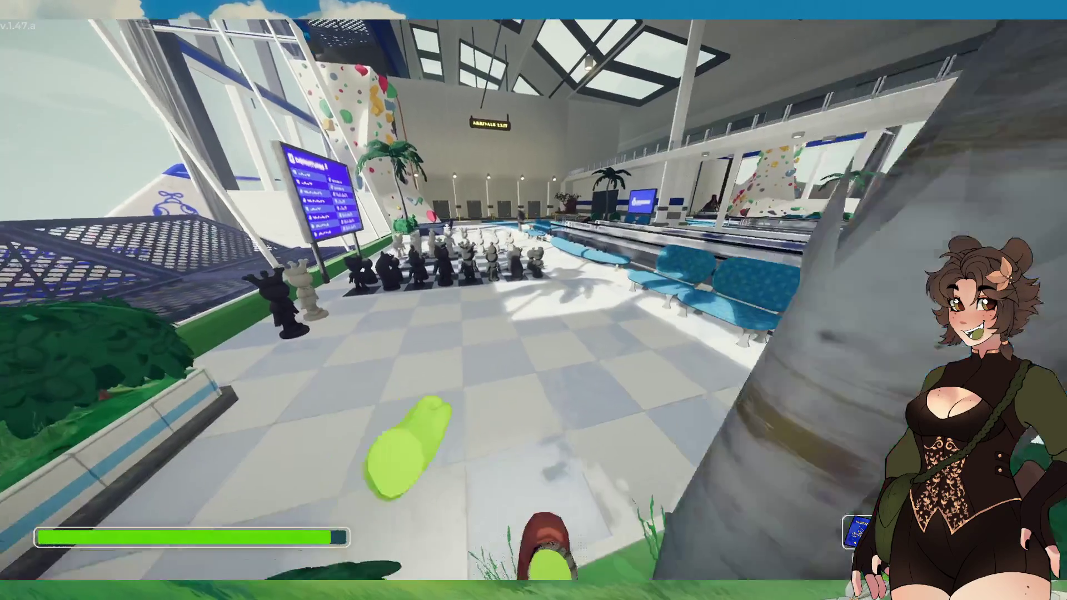
key(w)
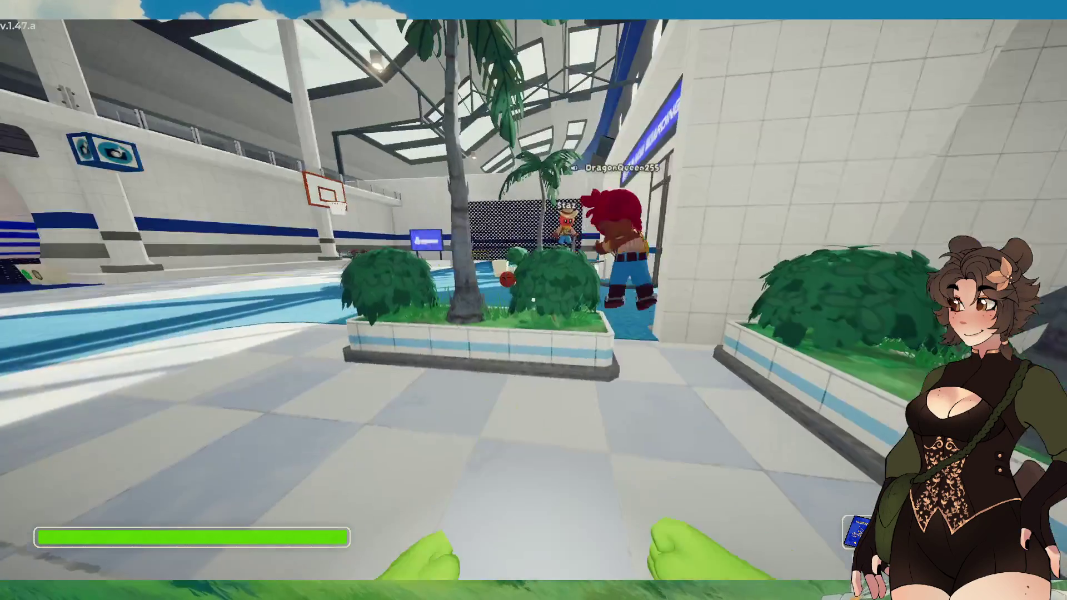
key(w)
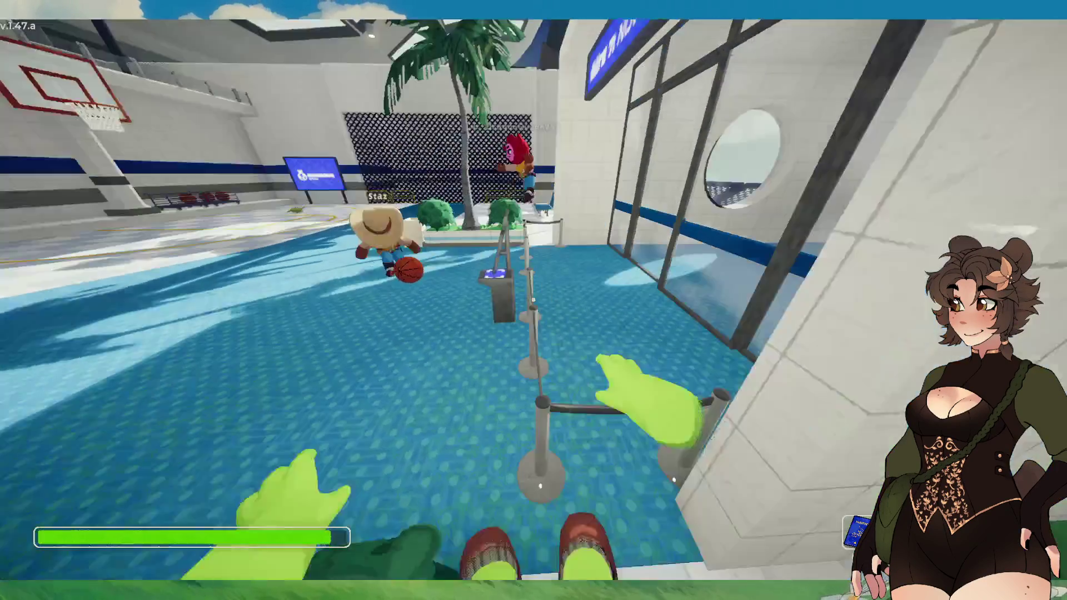
key(w)
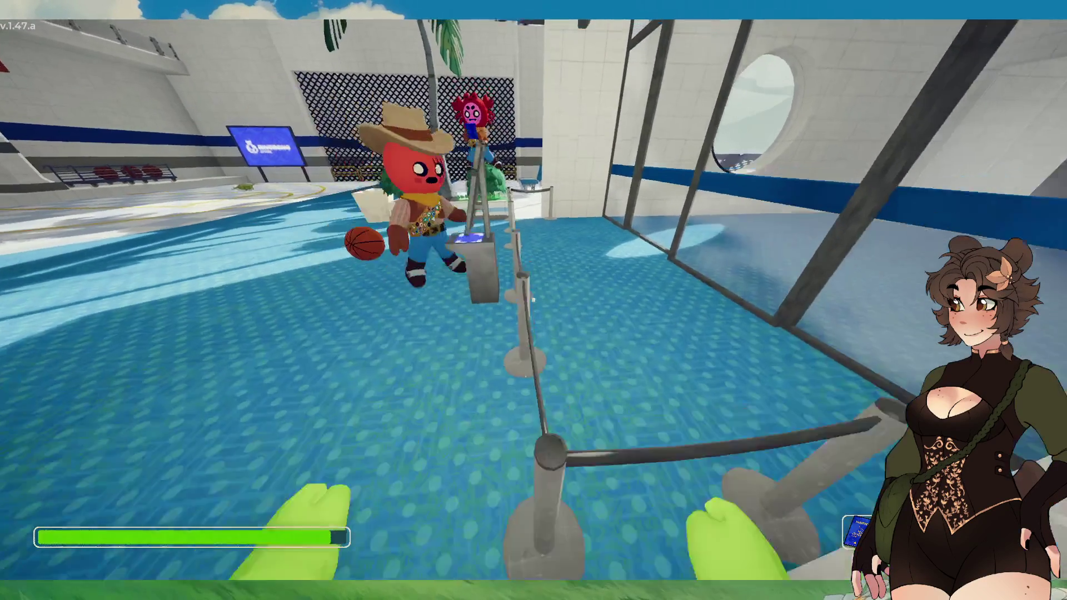
key(w)
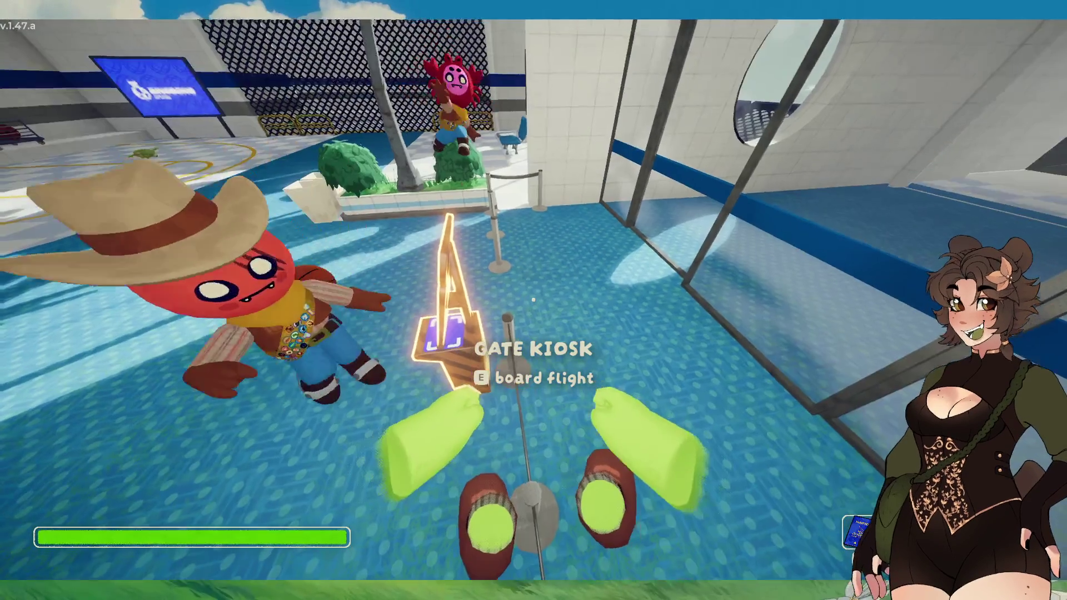
key(e)
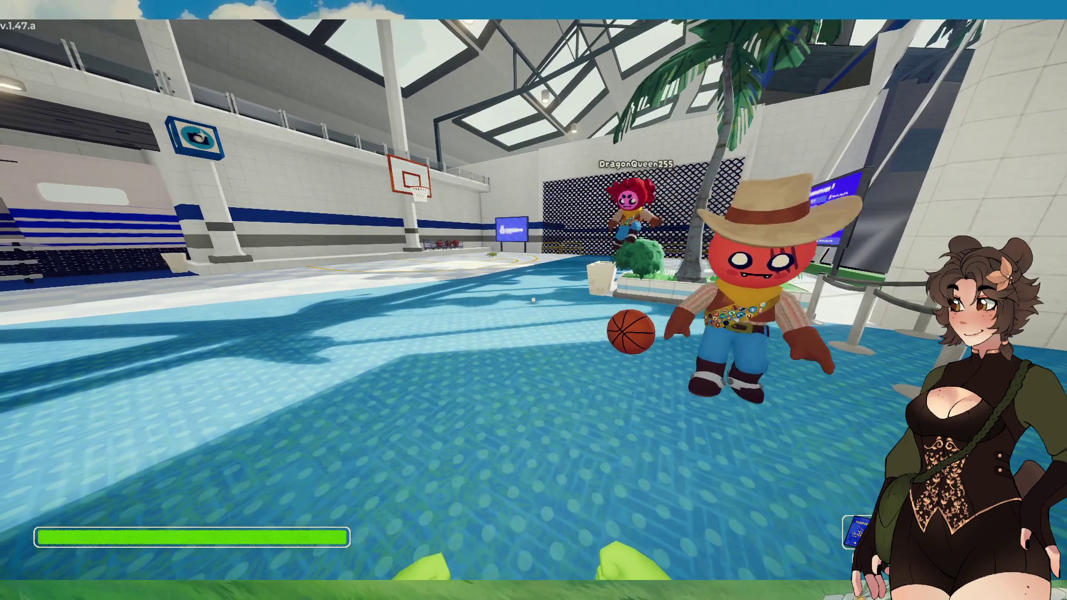
key(Escape)
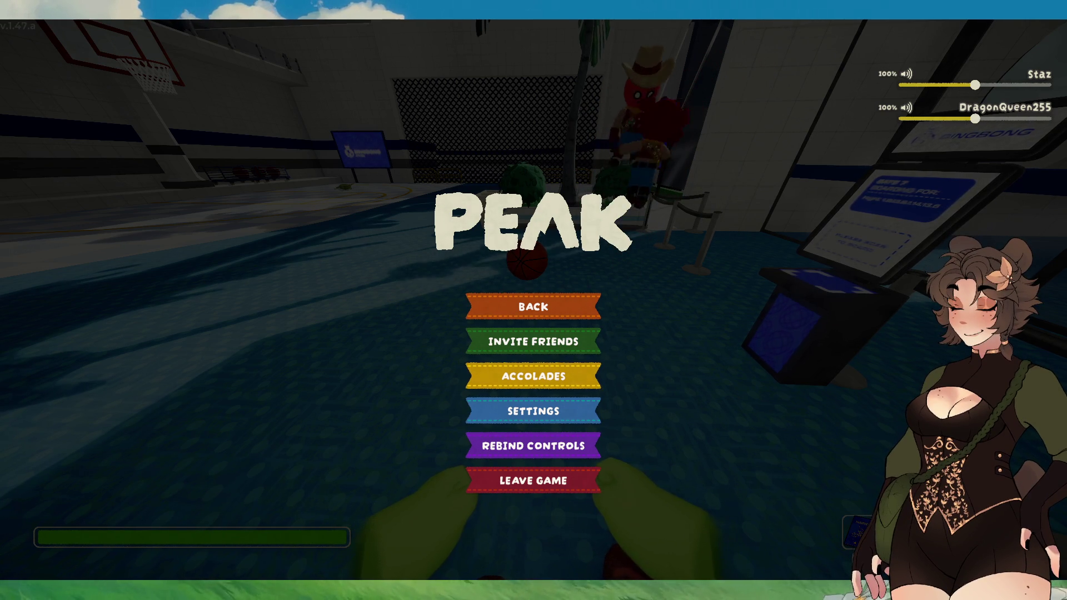
Resume, kick and pick up the basketball, then pause and resume again by Gate 7.
click(585, 303)
key(w)
key(w)
key(e)
key(Escape)
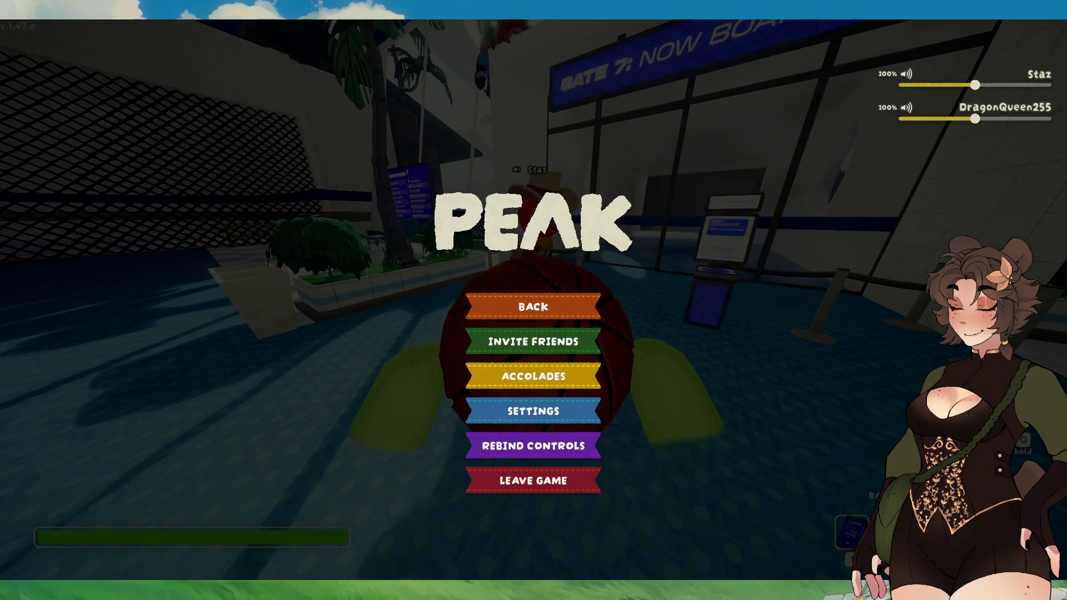
click(523, 308)
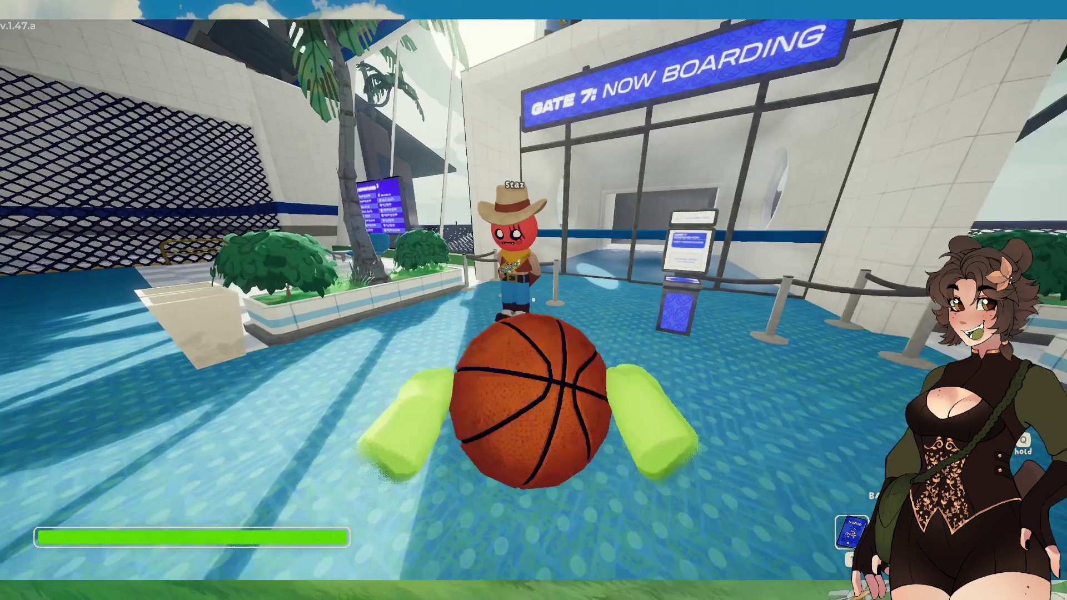
Carry the basketball to the Gate 7 kiosk, charge a throw toward the court, and pause.
key(s)
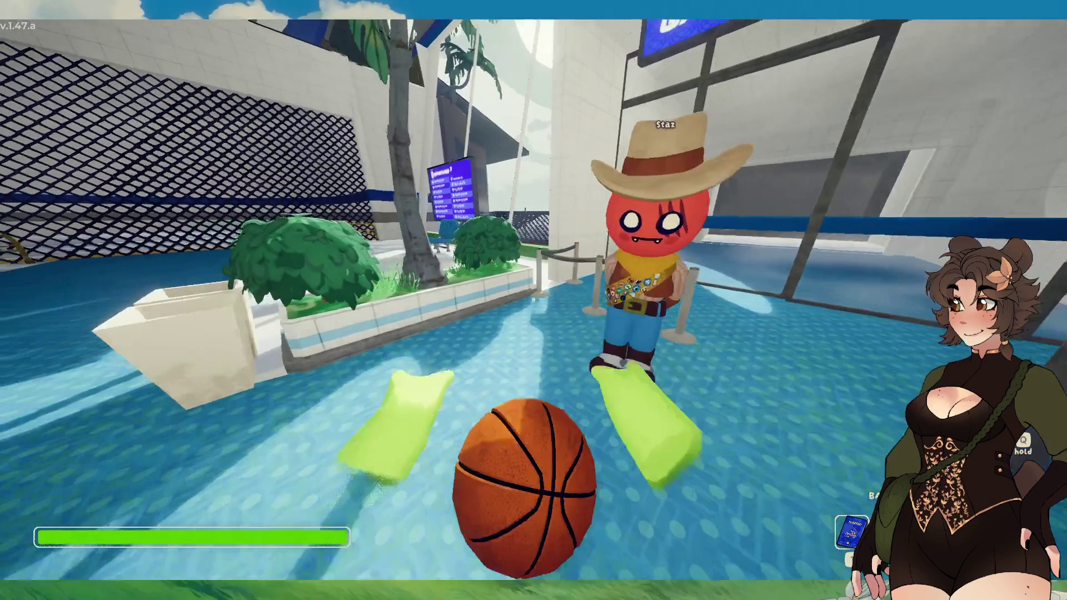
key(w)
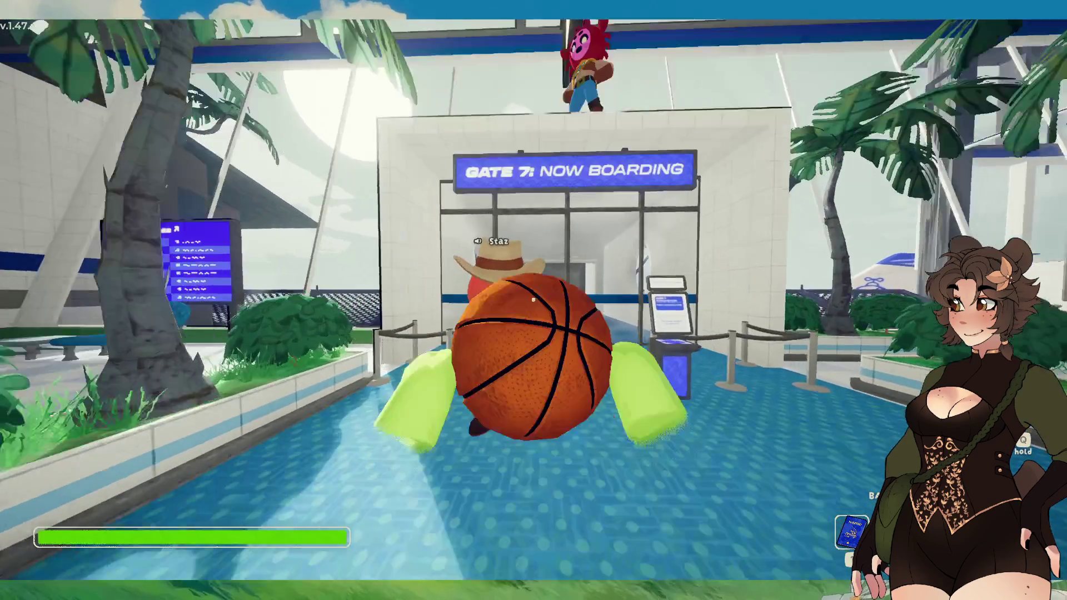
key(w)
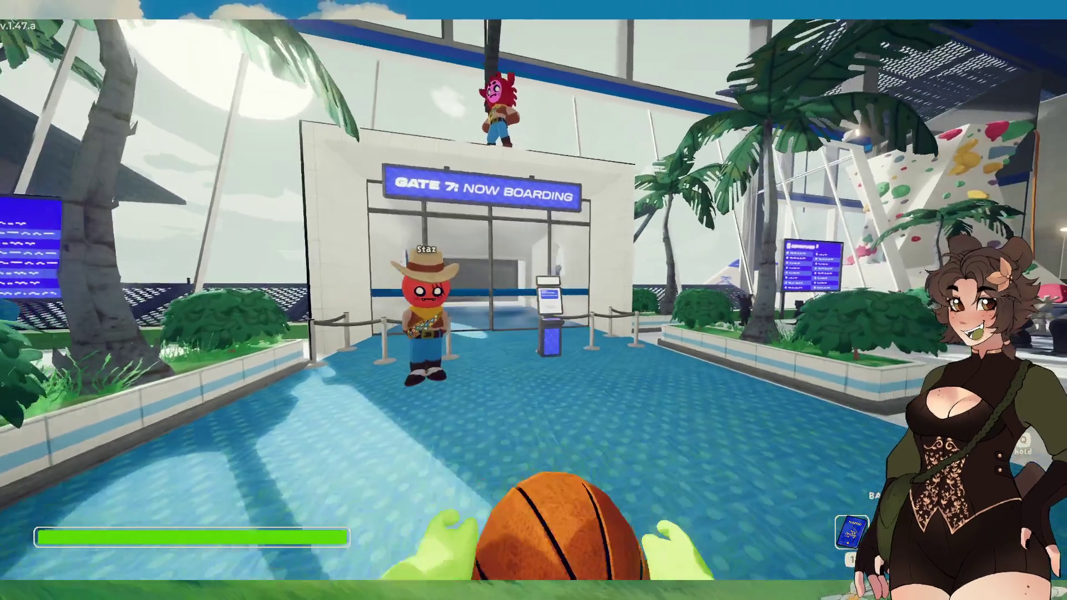
key(s)
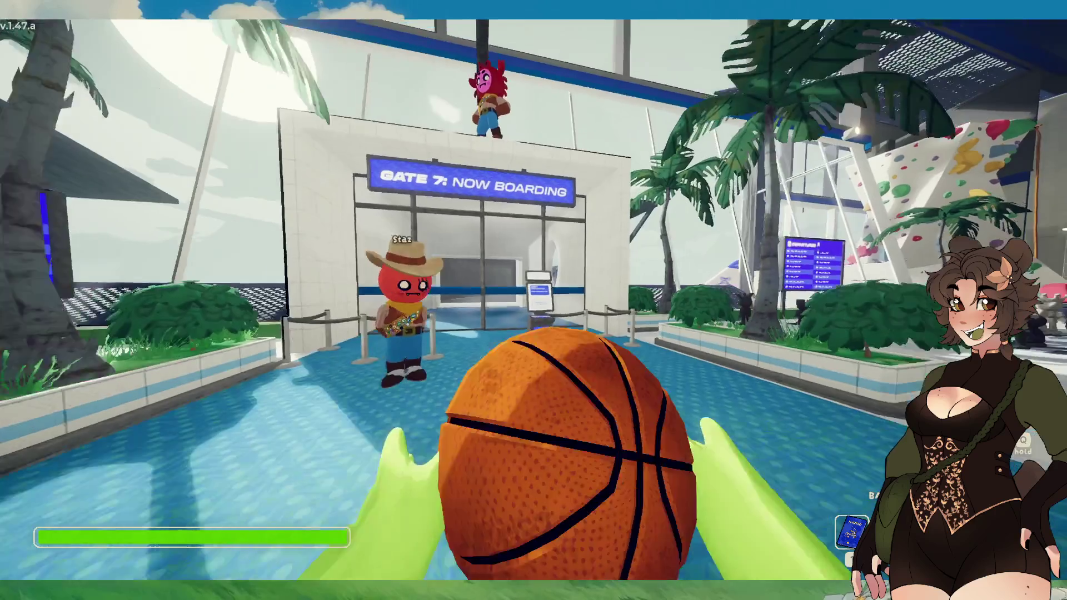
key(w)
right_click(534, 300)
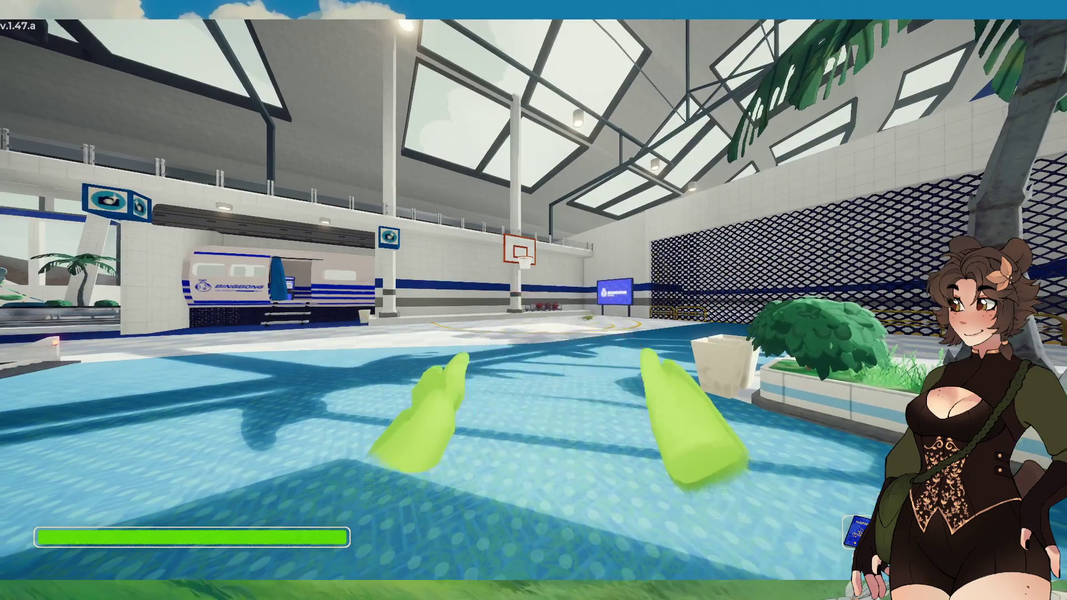
key(Escape)
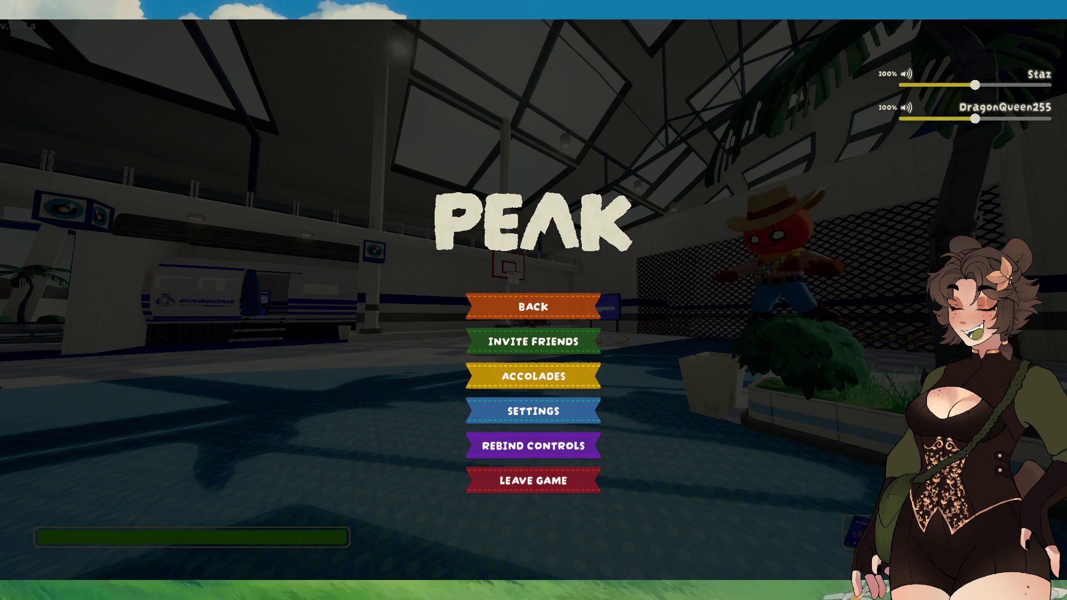
Resume, step into the gym, then return to the Gate 7 kiosk entrance and pause again.
key(Escape)
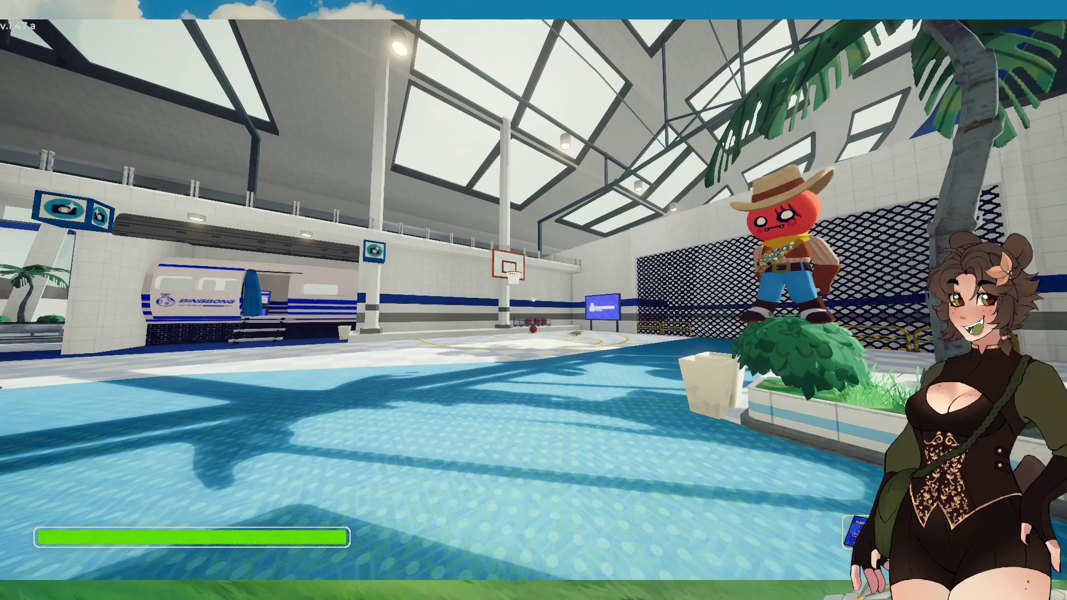
key(w)
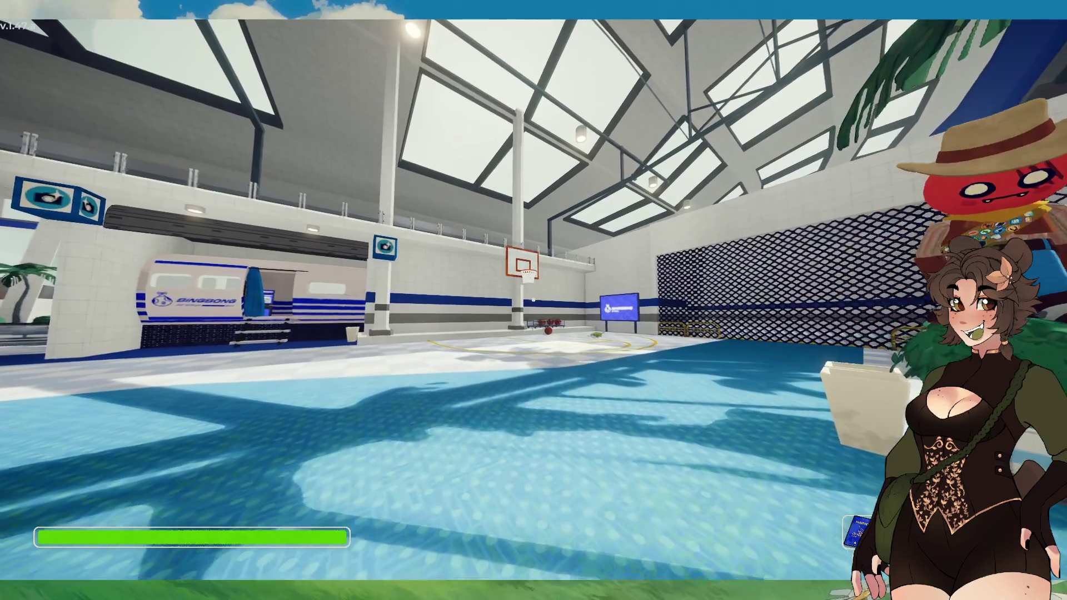
mouse_move(533, 300)
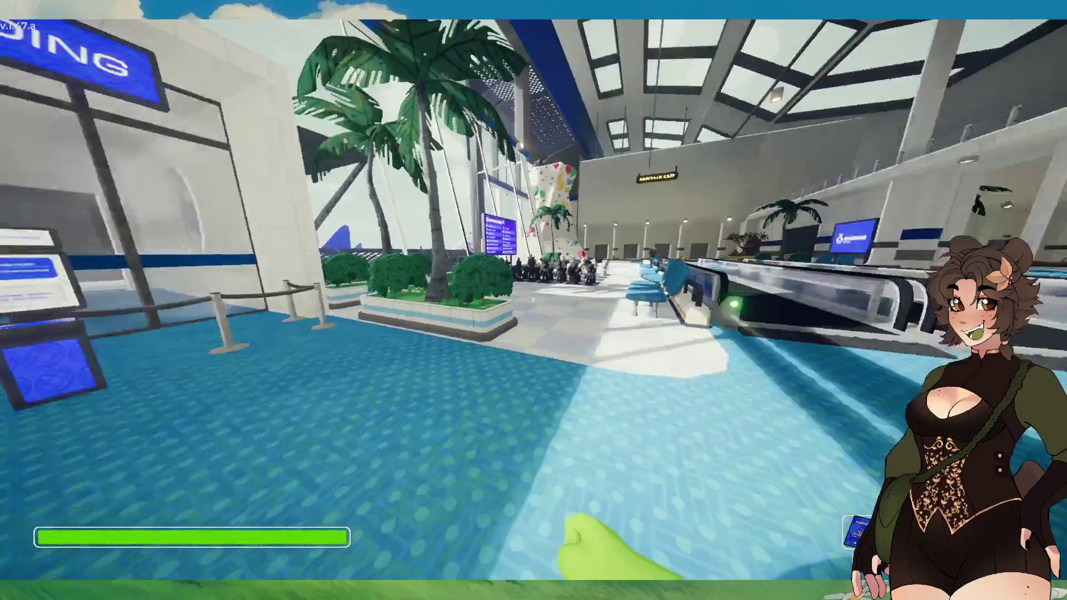
key(Escape)
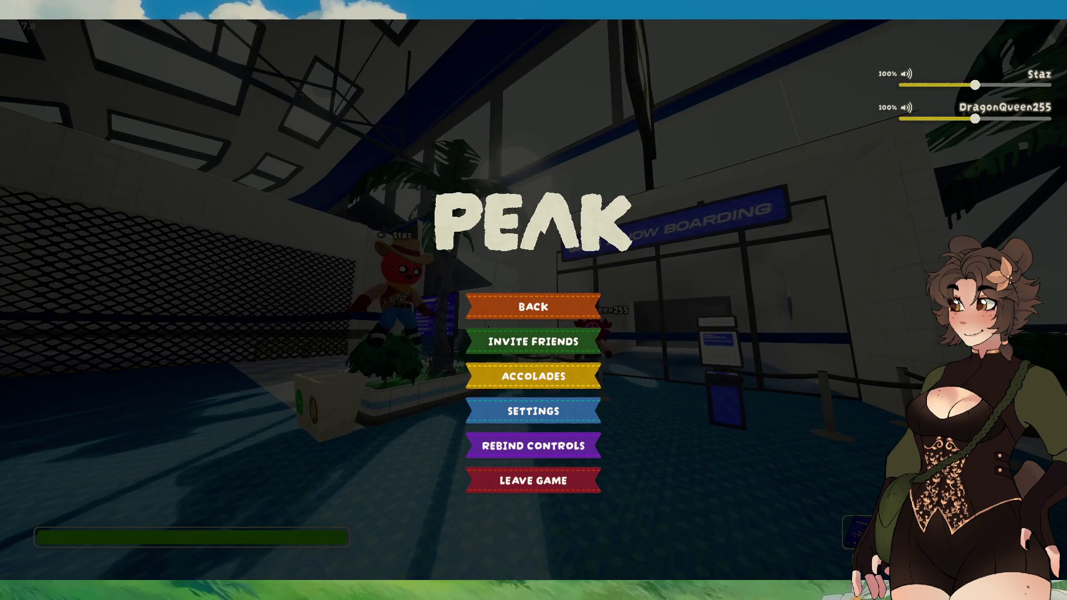
key(Escape)
key(w)
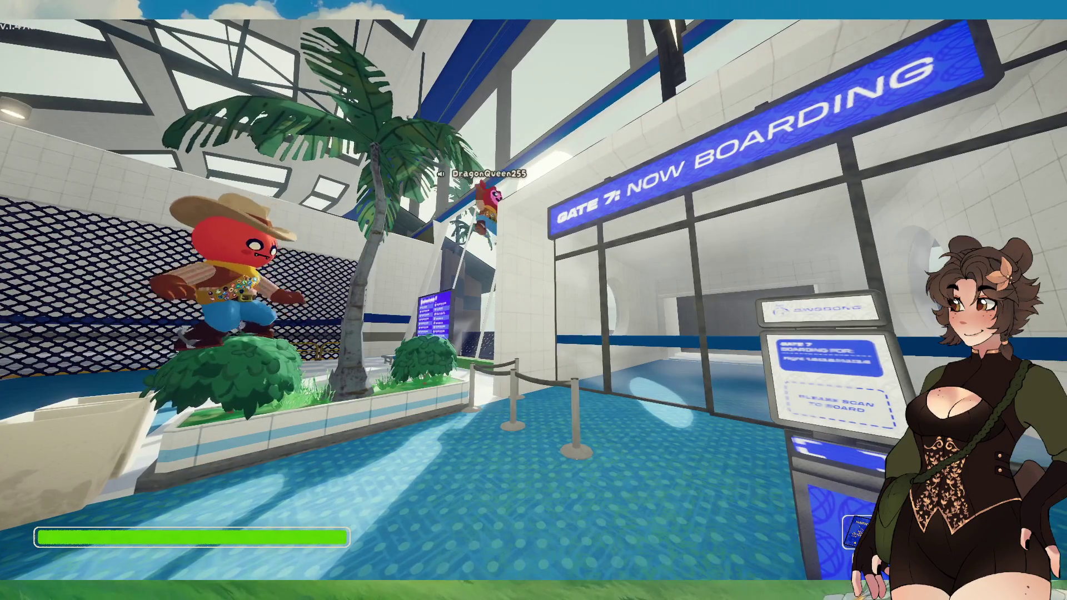
key(w)
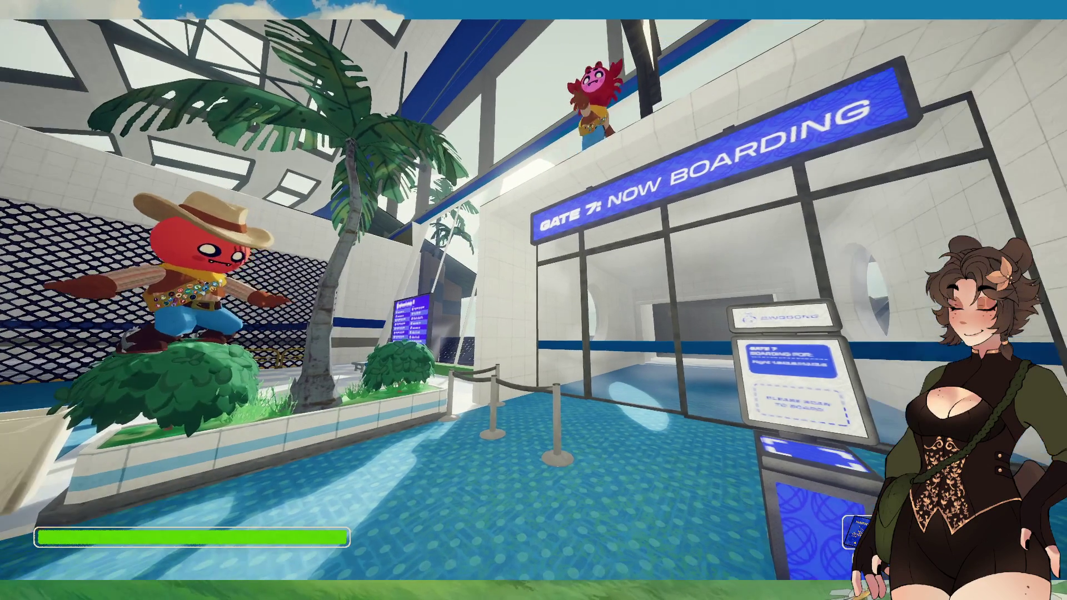
key(Escape)
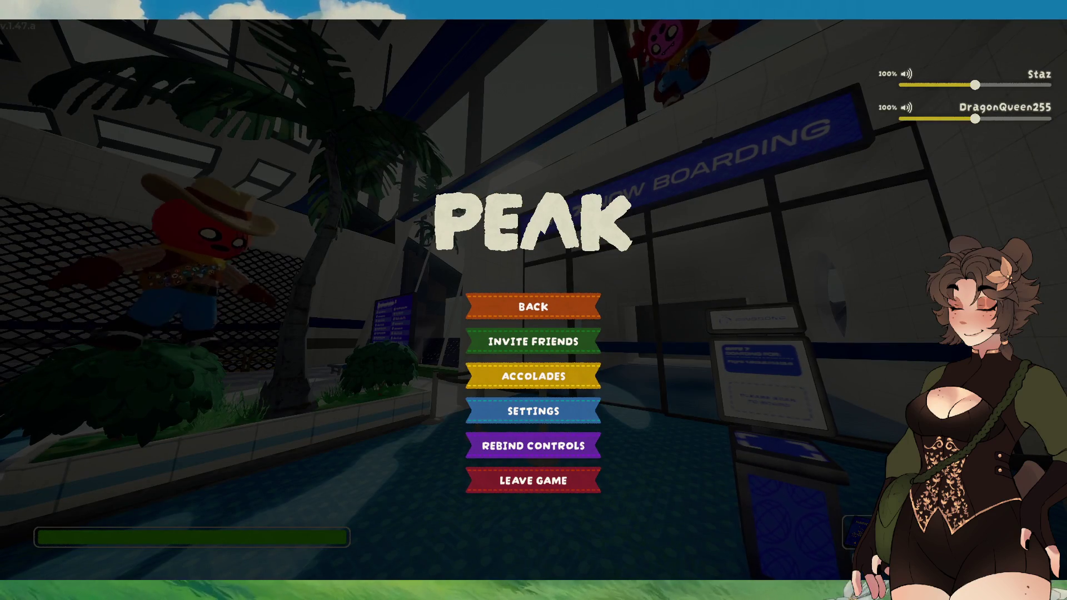